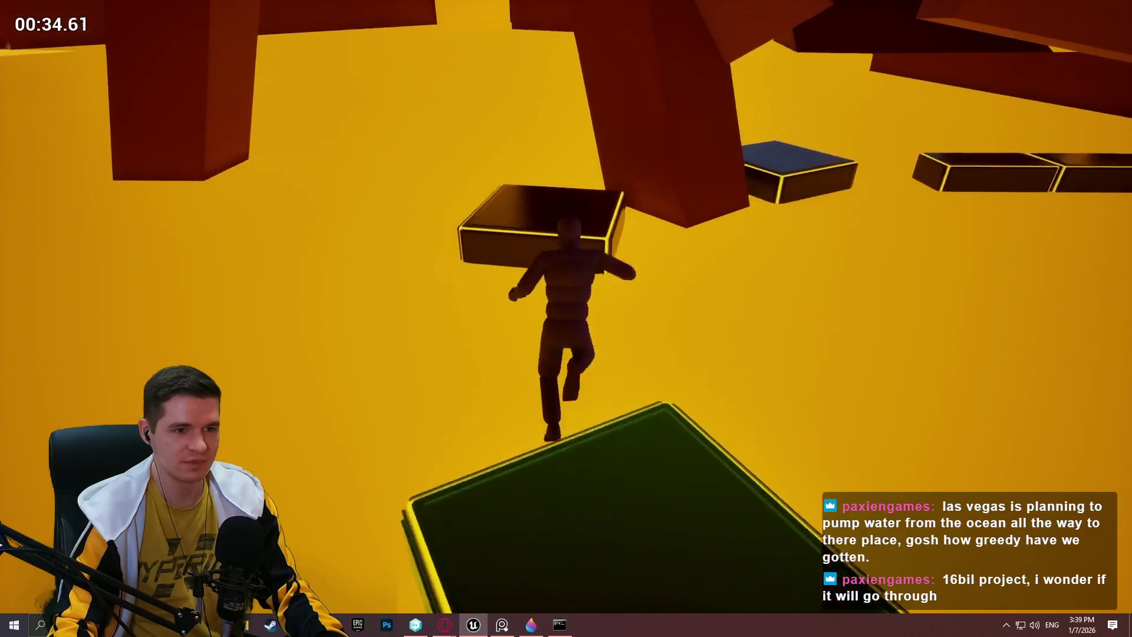
- Jump the character across the ledges and green platforms, then end the play session
{"action": "key", "text": "space"}
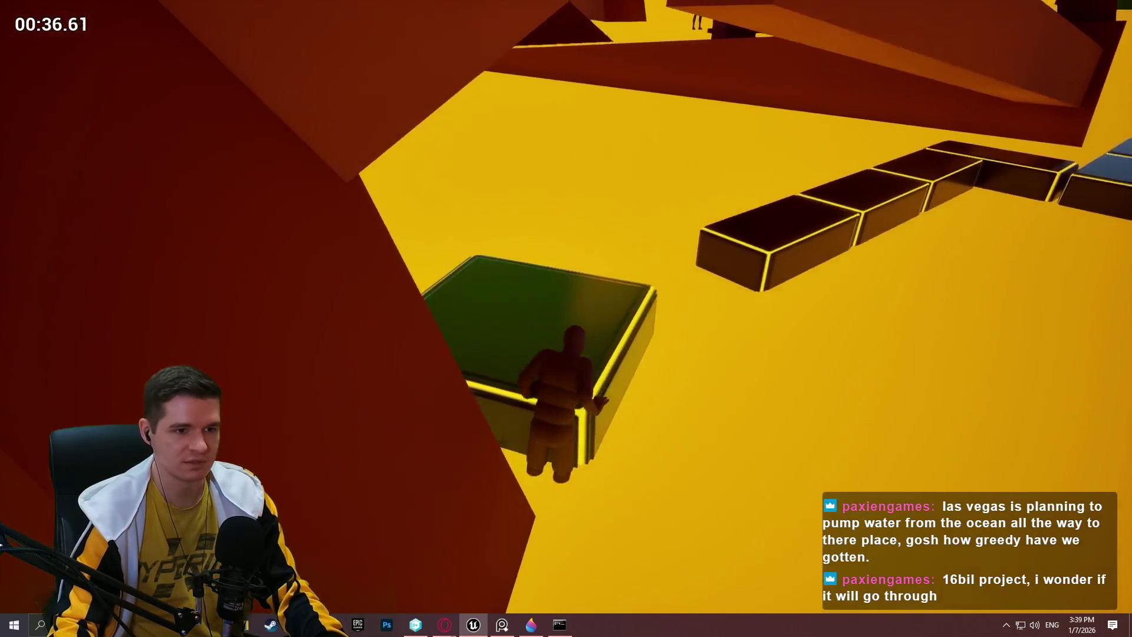
{"action": "key", "text": "space"}
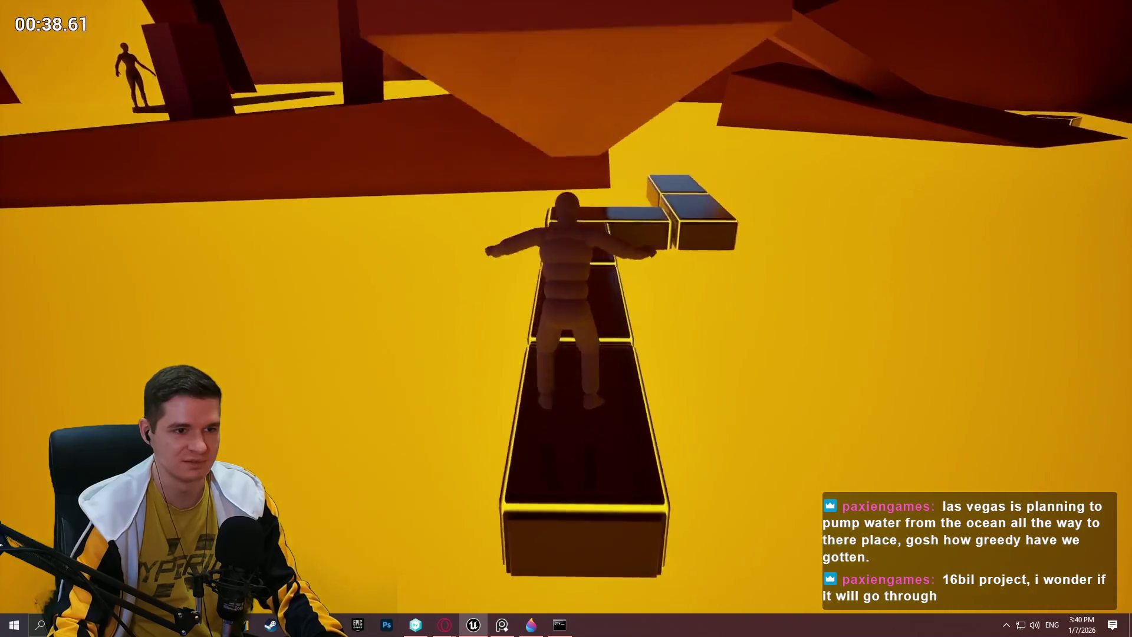
{"action": "key", "text": "space"}
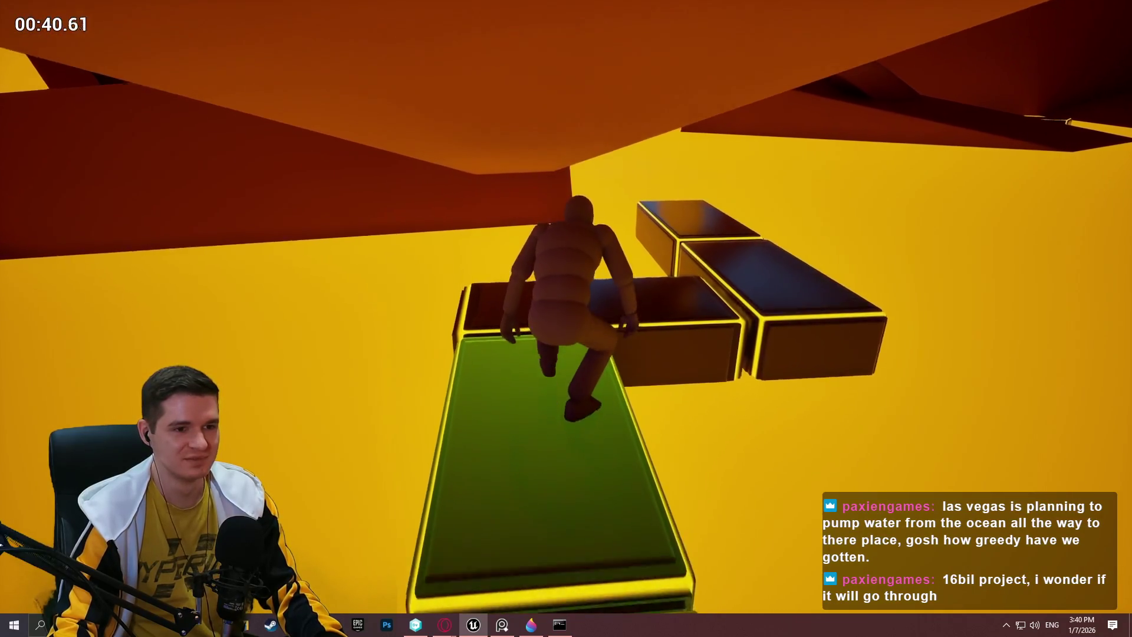
{"action": "key", "text": "space"}
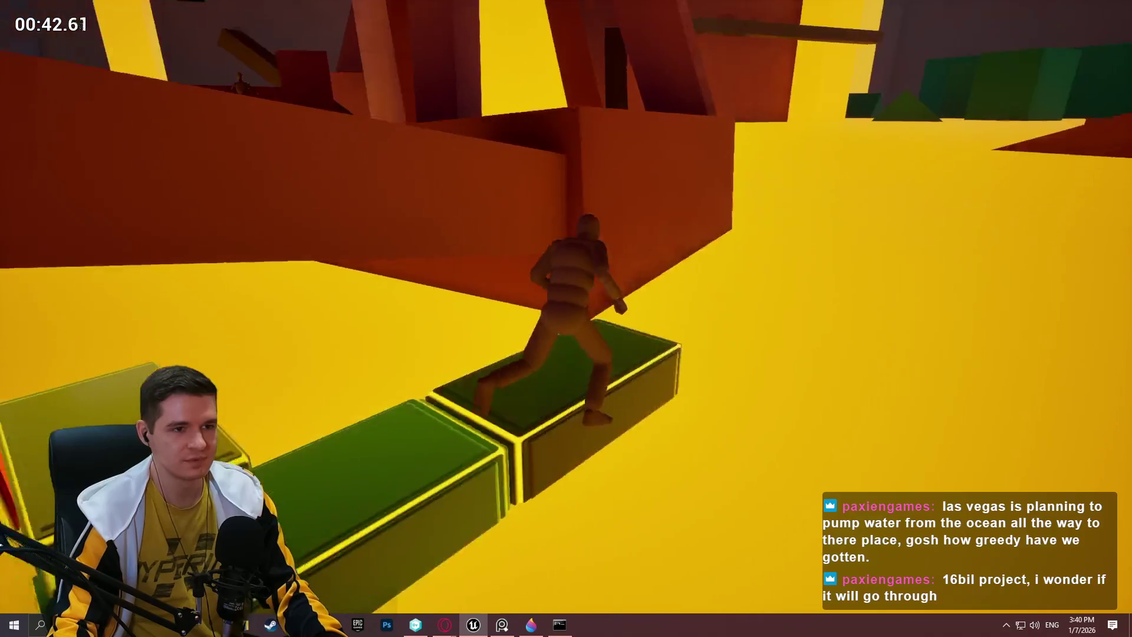
{"action": "key", "text": "space"}
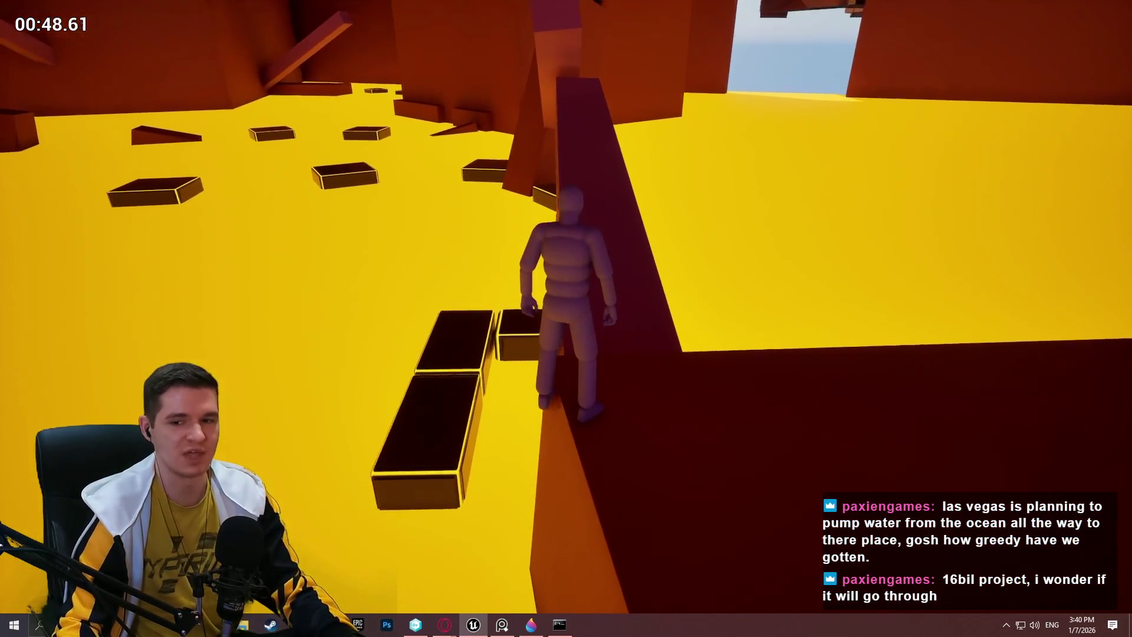
{"action": "key", "text": "Escape"}
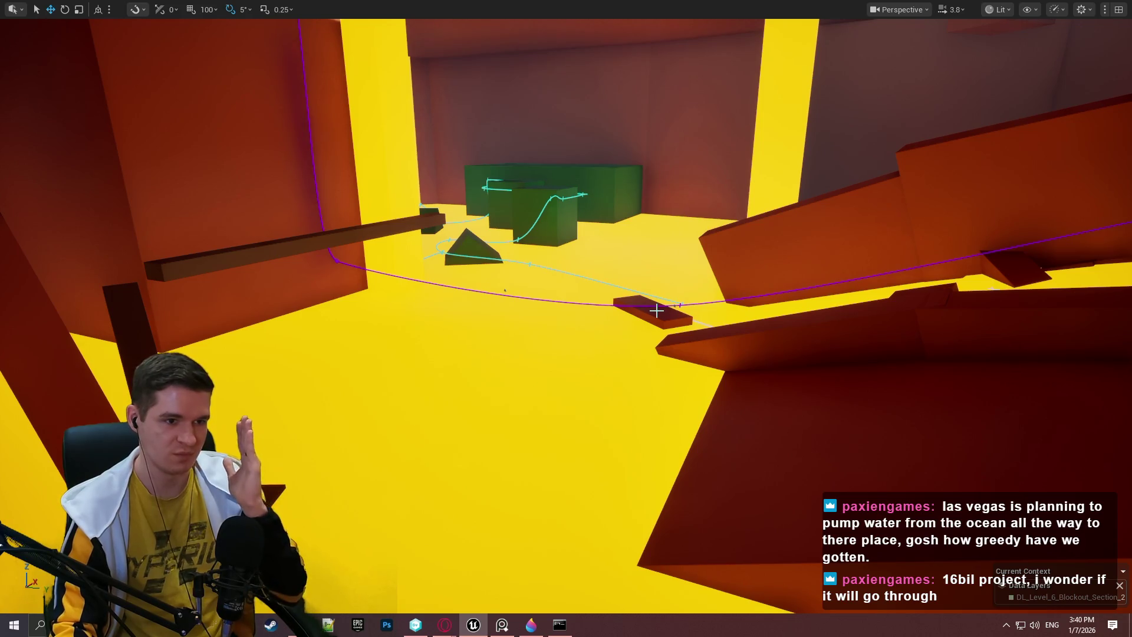
{"action": "mouse_move", "coordinate": [652, 308]}
{"action": "left_mouse_down"}
{"action": "mouse_move", "coordinate": [531, 295]}
{"action": "mouse_move", "coordinate": [653, 312]}
{"action": "left_mouse_up"}
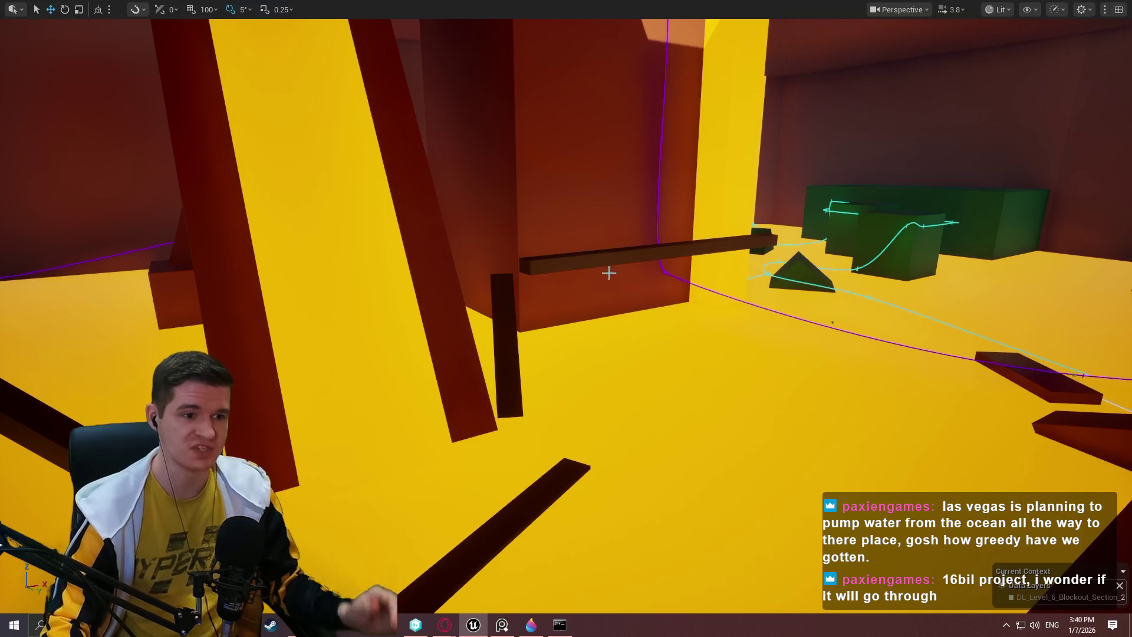
{"action": "left_click_drag", "start_coordinate": [609, 273], "coordinate": [696, 324]}
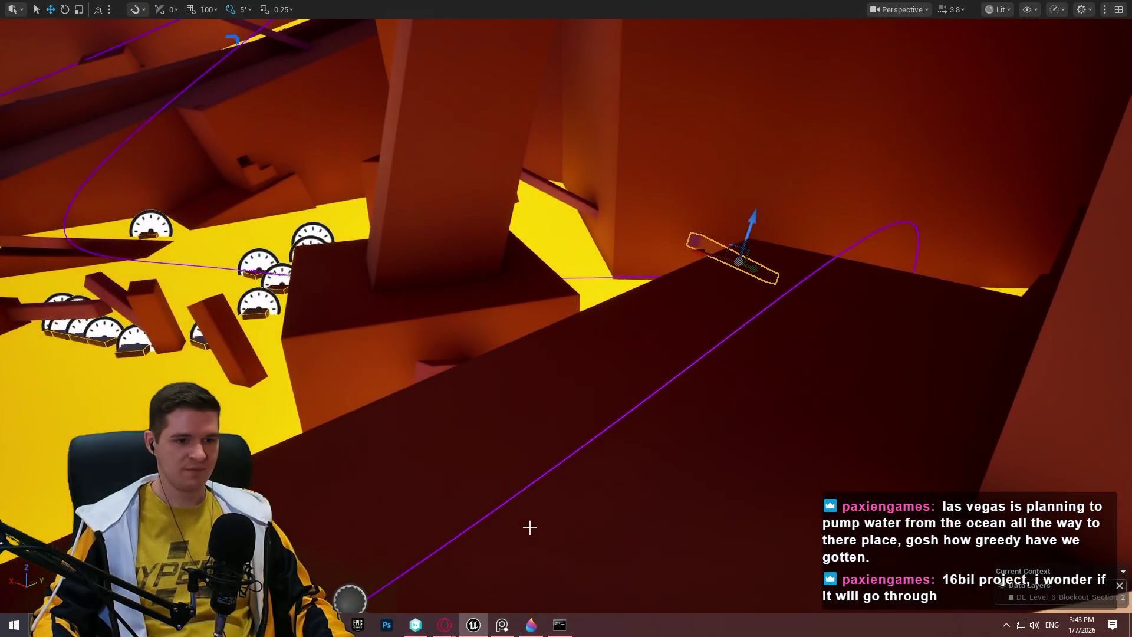
- Start playing the level from the spot on block Cube208
{"action": "right_click", "coordinate": [530, 525]}
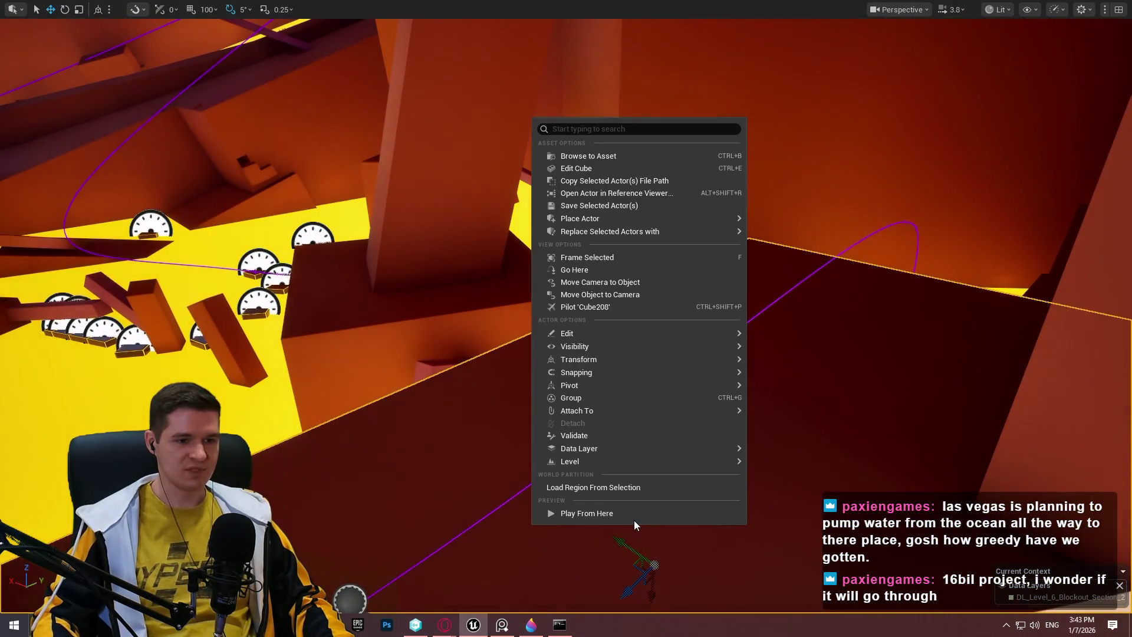
{"action": "left_click", "coordinate": [633, 519]}
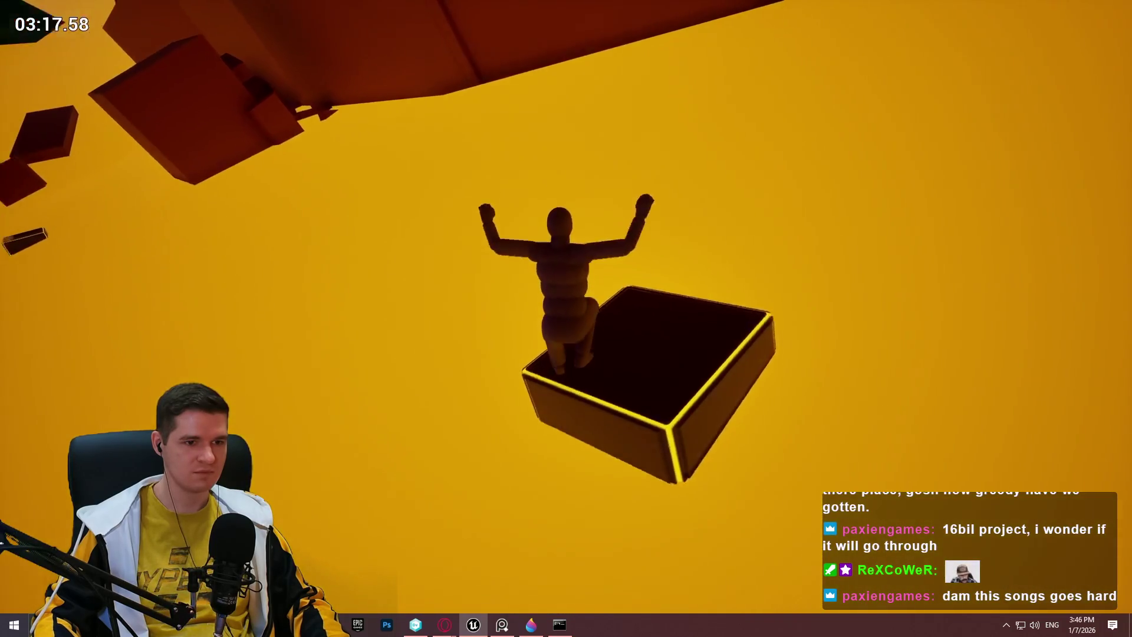
{"action": "key", "text": "grave"}
{"action": "type", "text": "stat gpu"}
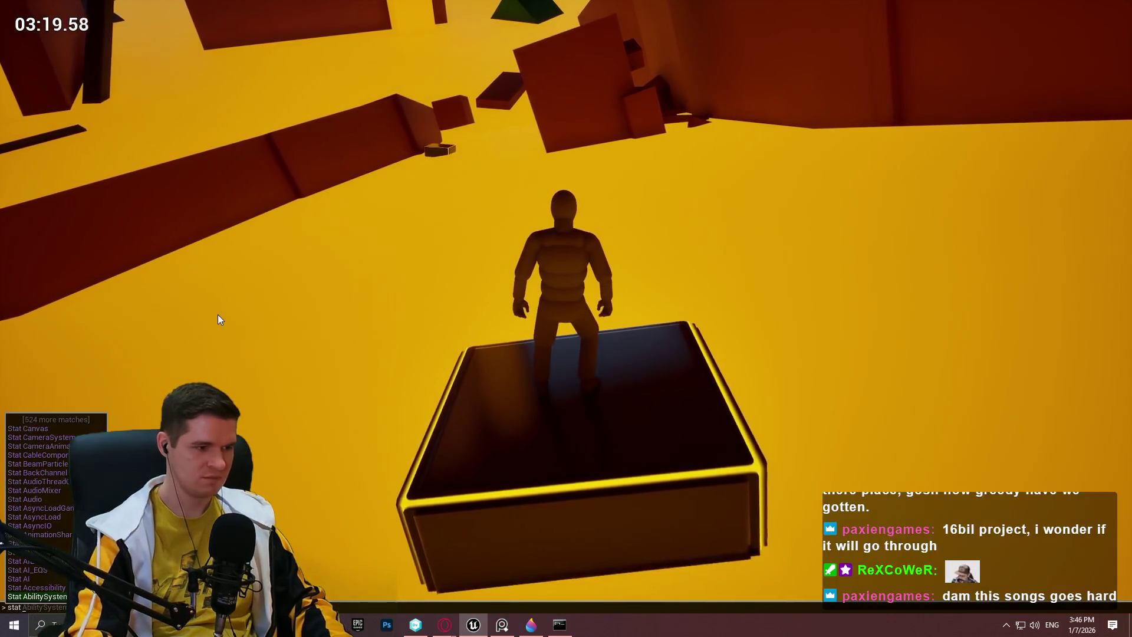
{"action": "key", "text": "Return"}
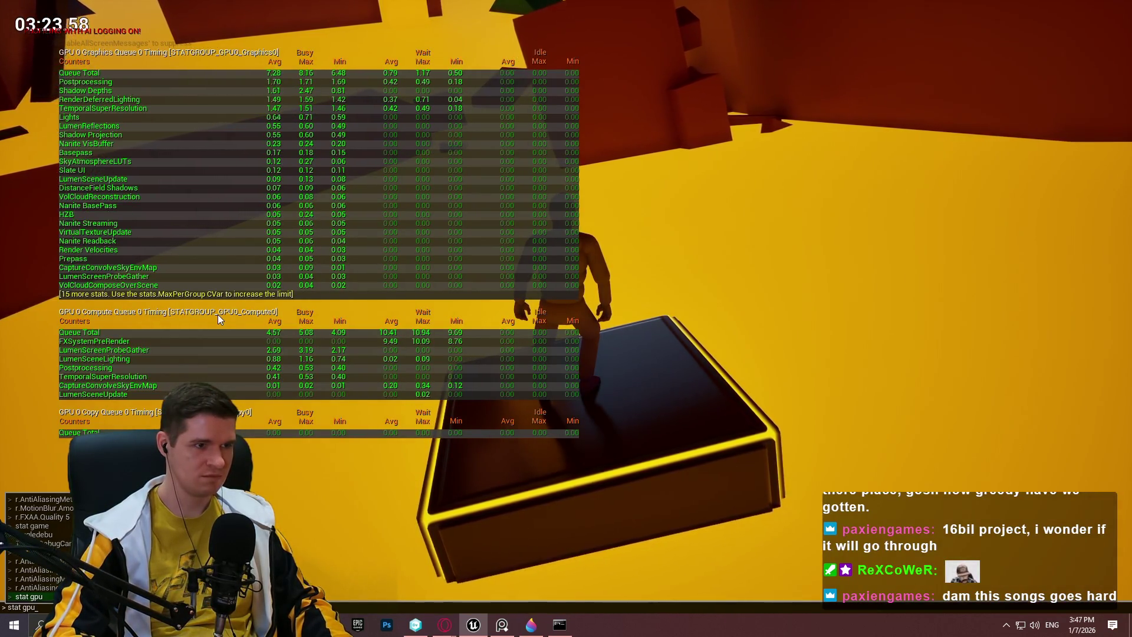
{"action": "key", "text": "grave"}
{"action": "key", "text": "Up"}
{"action": "key", "text": "Return"}
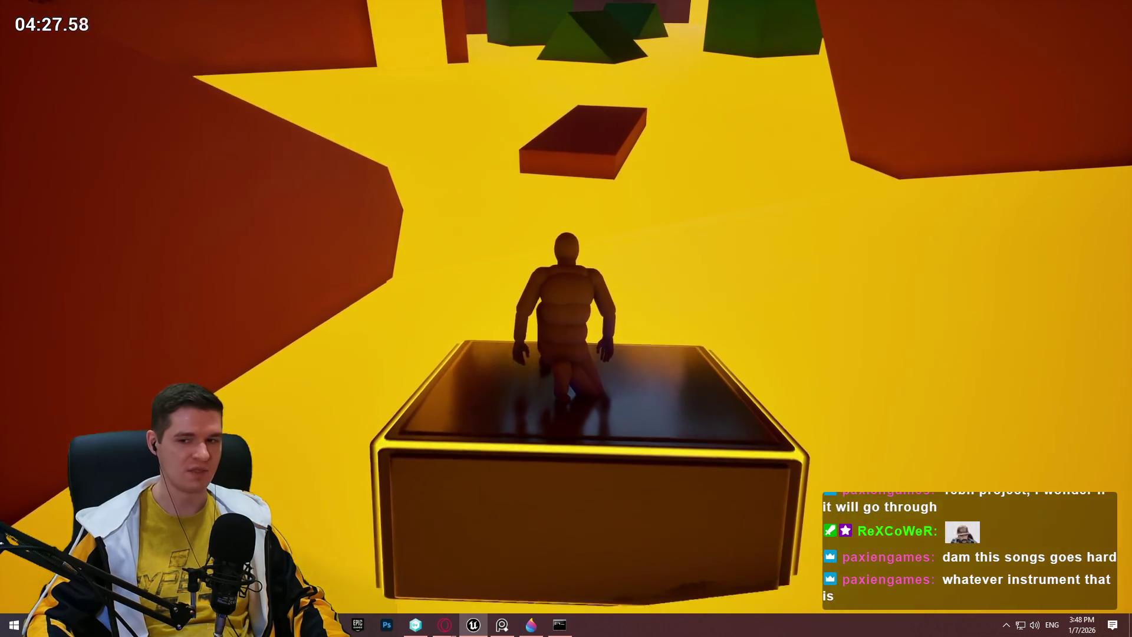
- Run and jump the mannequin across the red platforms, past the orange overhang, toward the green blocks
{"action": "key", "text": "space"}
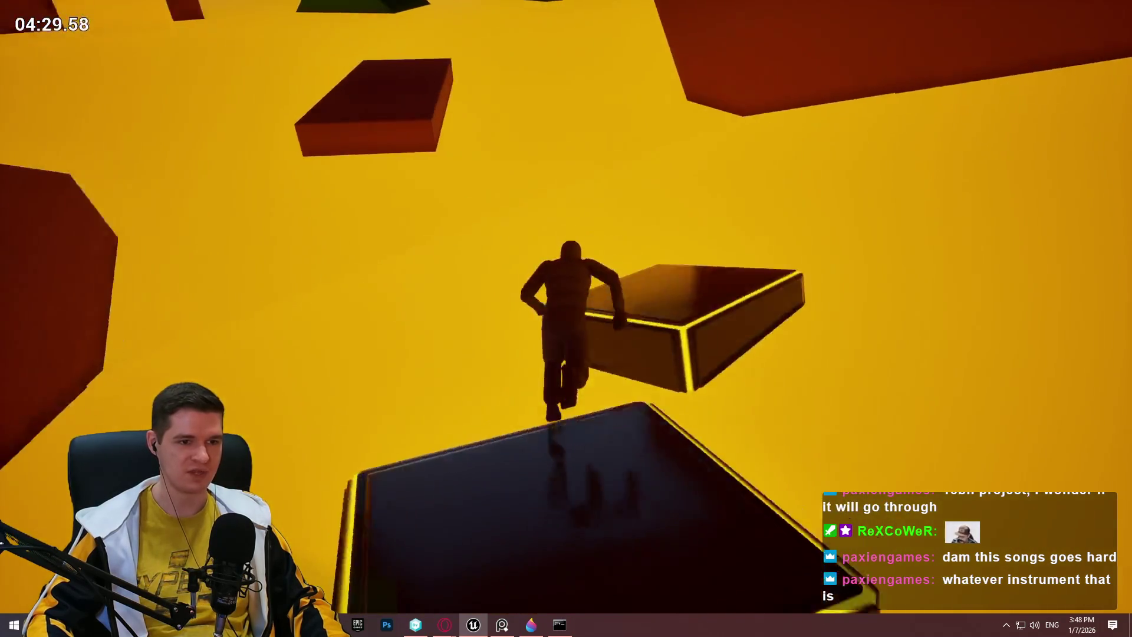
{"action": "key", "text": "space"}
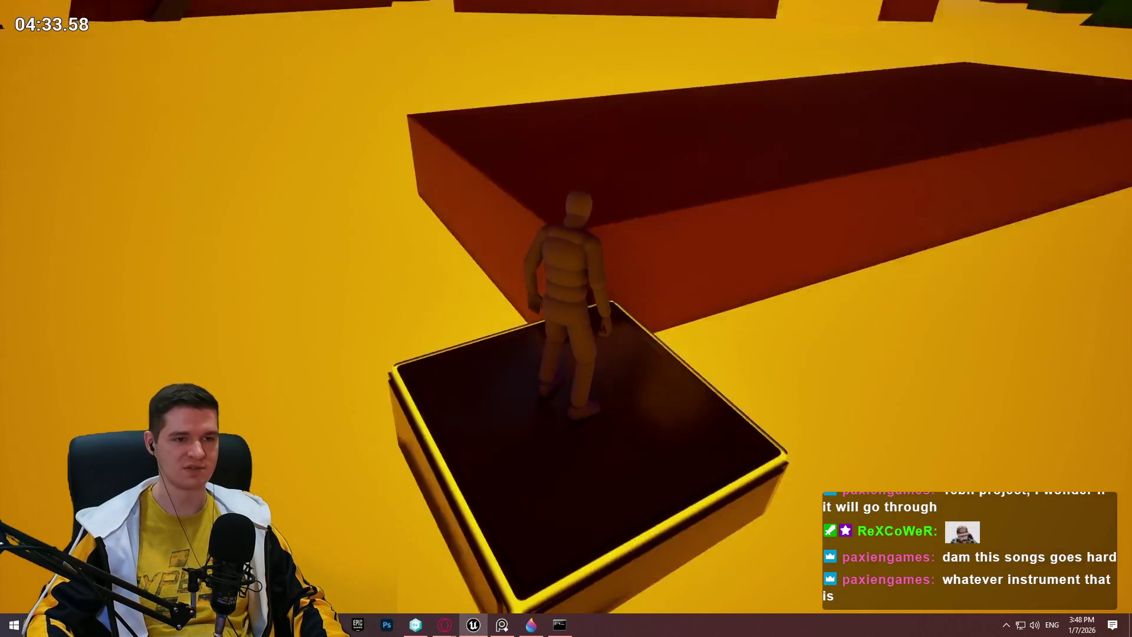
{"action": "key", "text": "space"}
{"action": "key", "text": "w"}
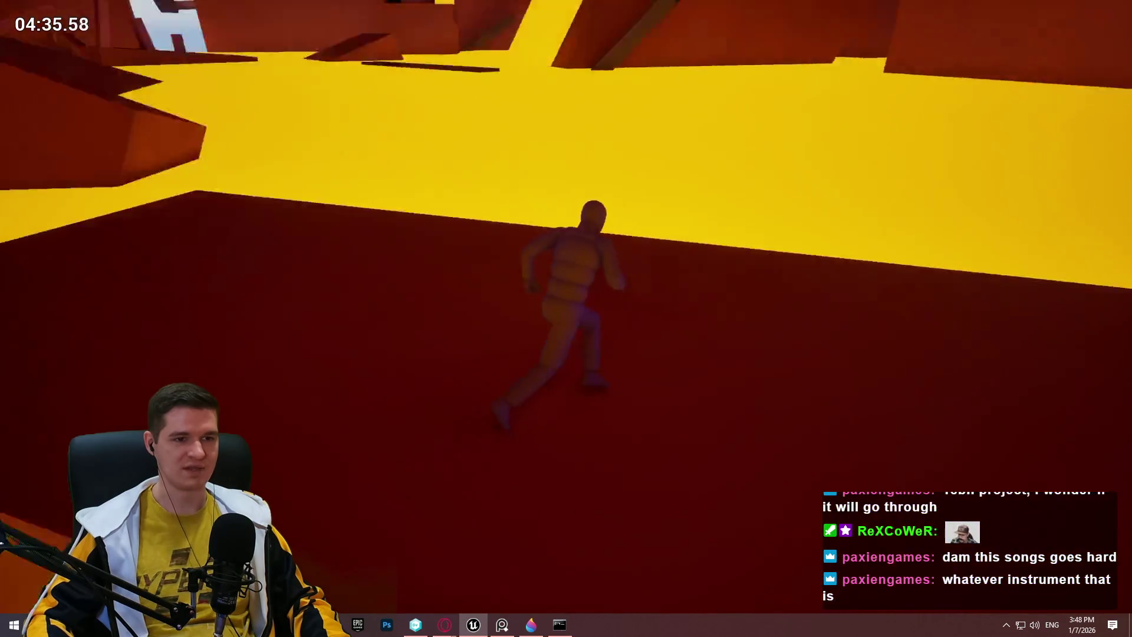
{"action": "key", "text": "w"}
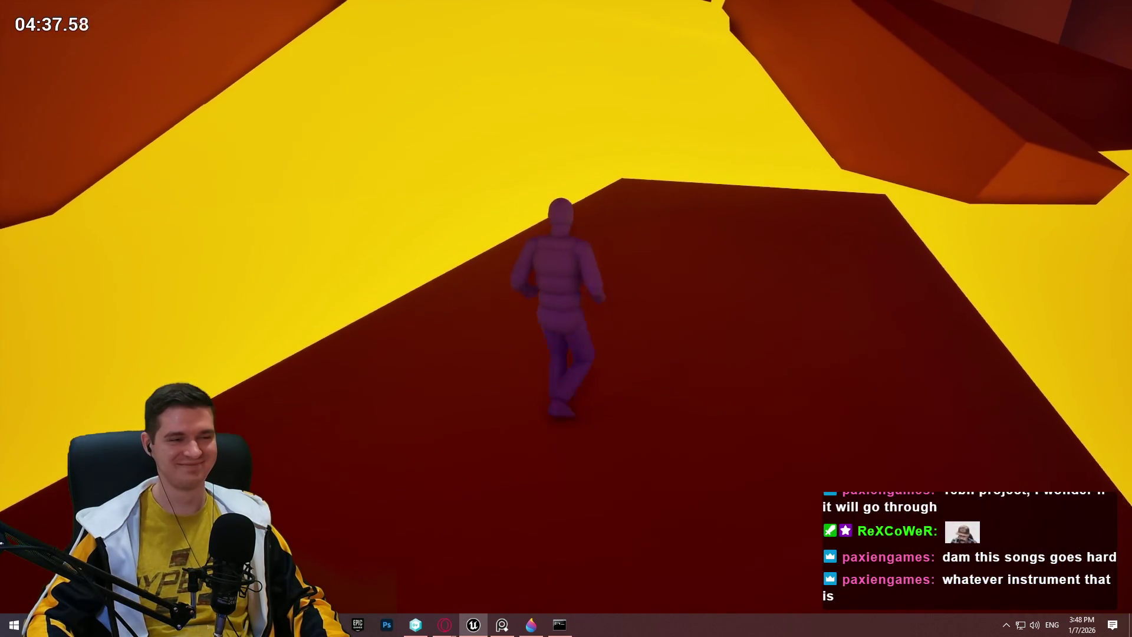
{"action": "key", "text": "w"}
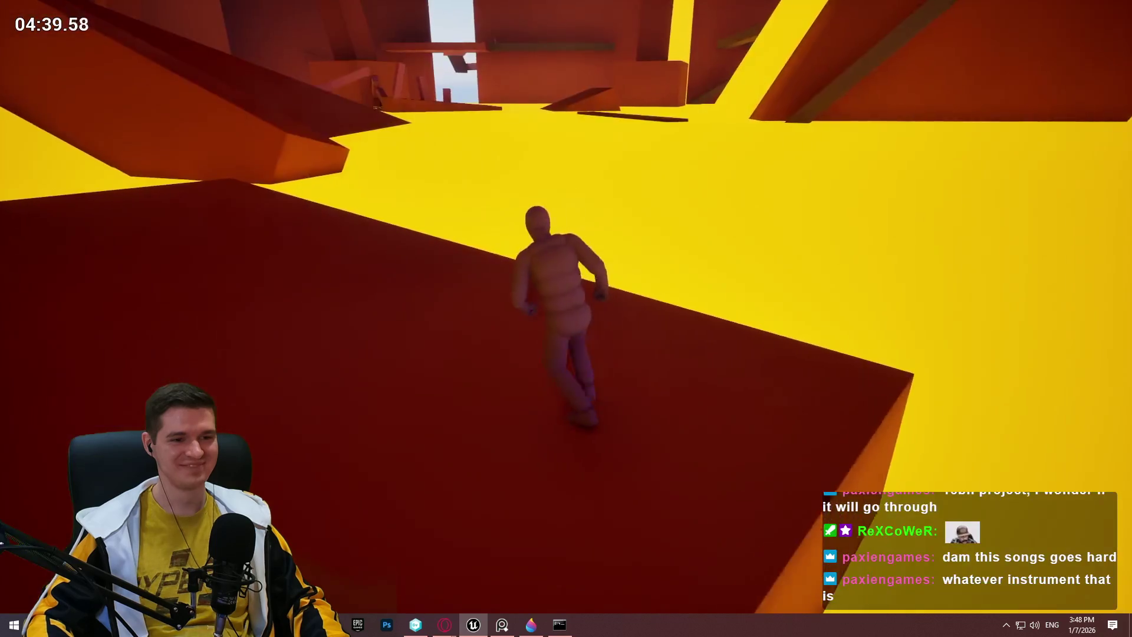
{"action": "key", "text": "w"}
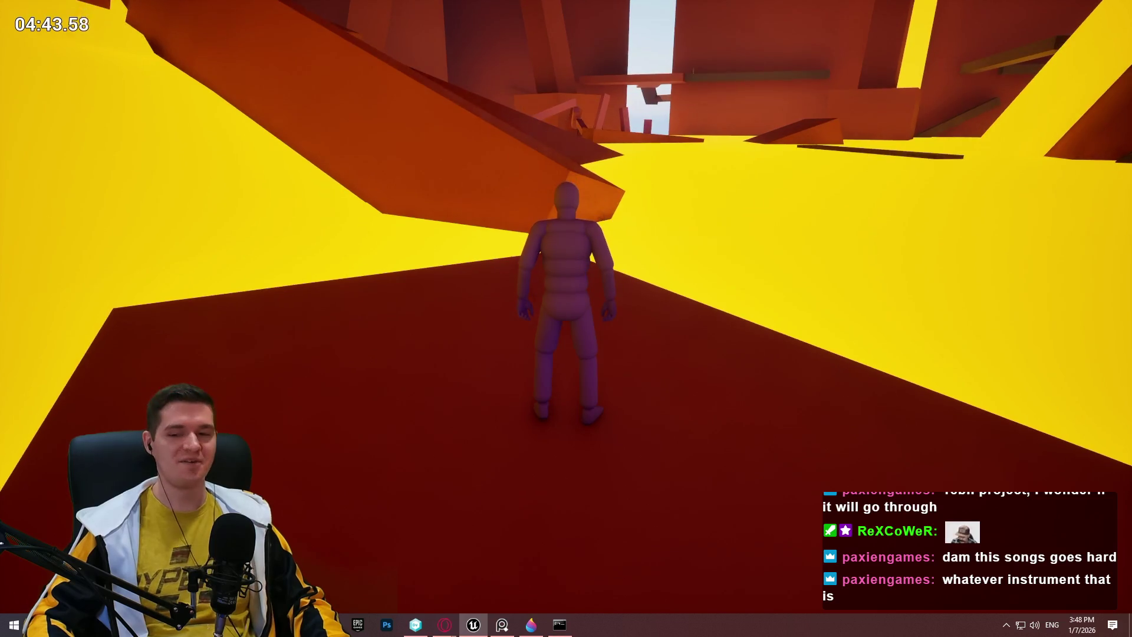
{"action": "key", "text": "w"}
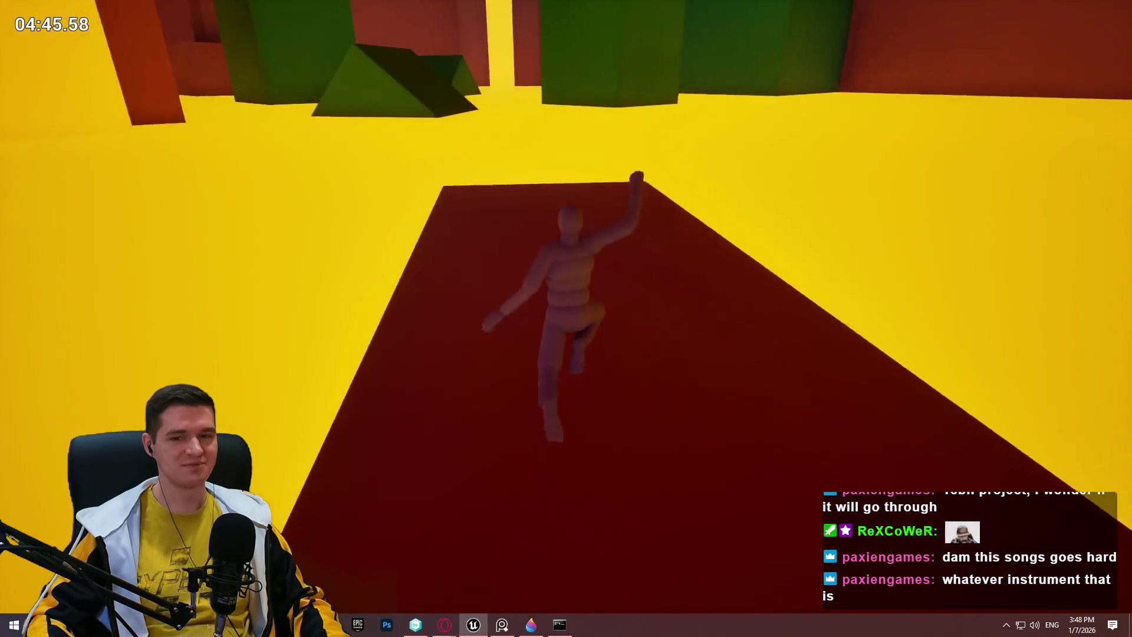
{"action": "key", "text": "w"}
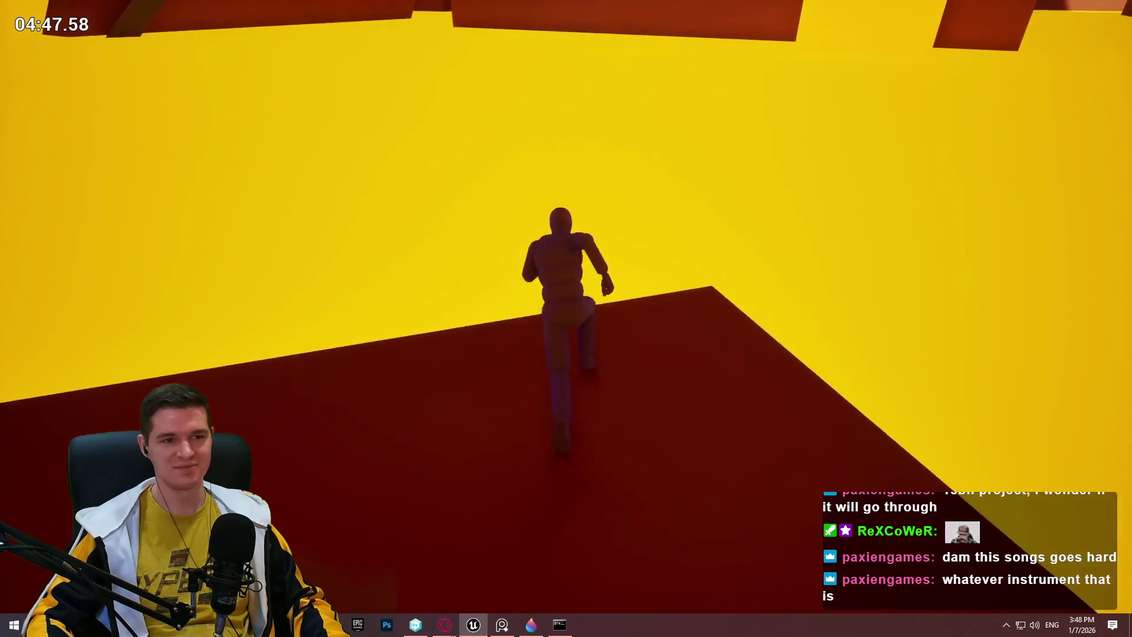
{"action": "key", "text": "w"}
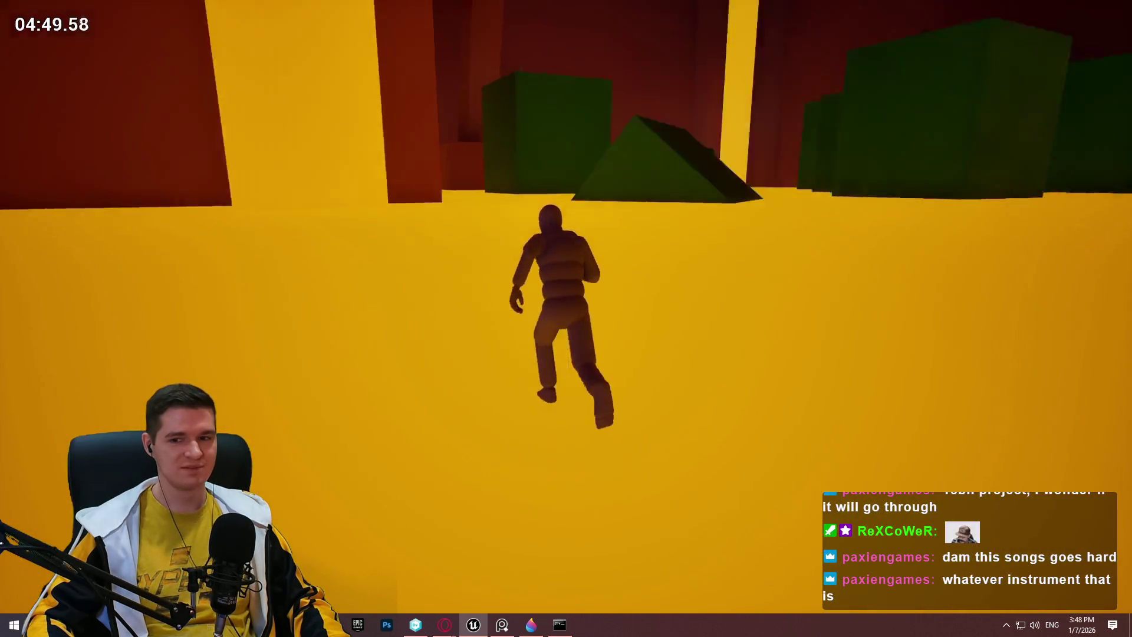
{"action": "key", "text": "w"}
{"action": "key", "text": "w"}
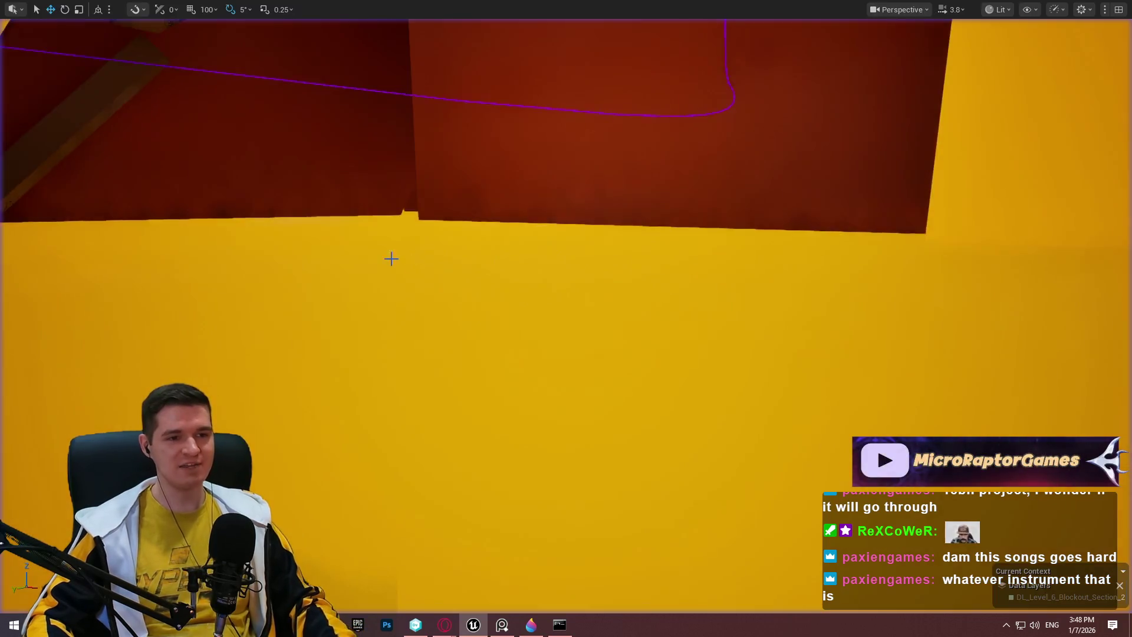
- Fly beneath and into the floating structure to inspect the beams and green blocks
{"action": "scroll", "coordinate": [566, 319], "scroll_direction": "up", "scroll_amount": 4}
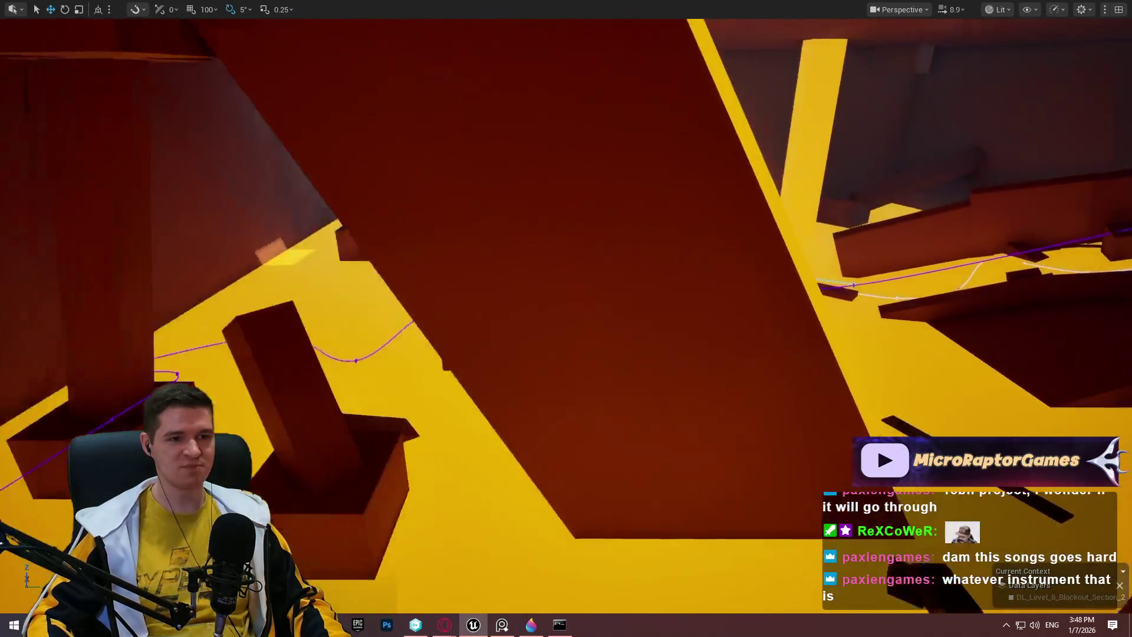
{"action": "key", "text": "s"}
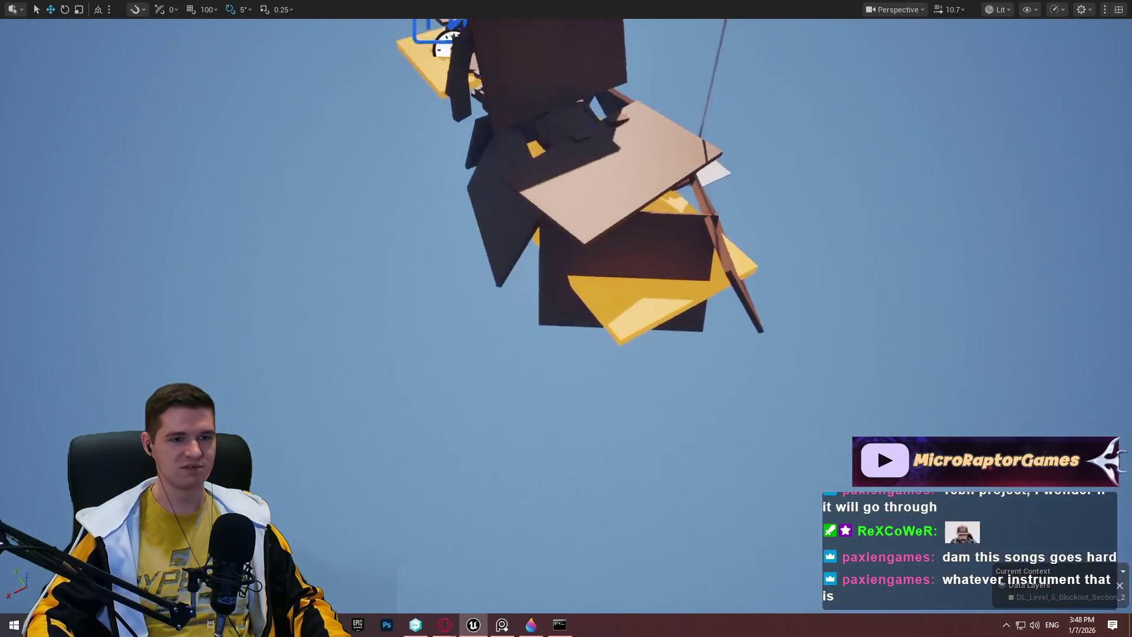
{"action": "key", "text": "w"}
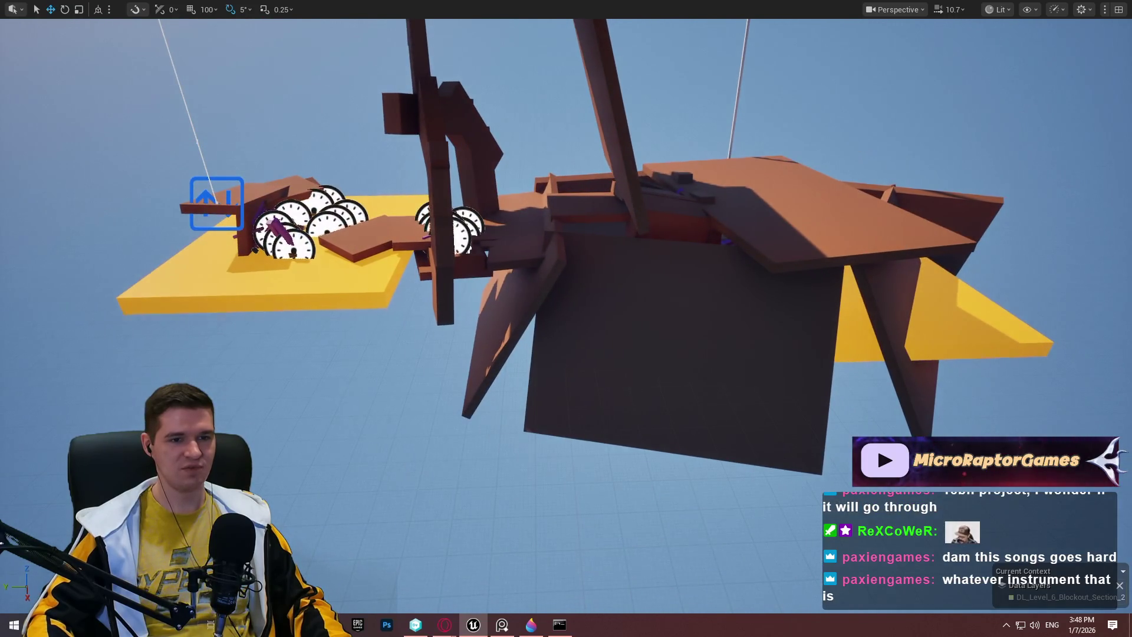
{"action": "key", "text": "w"}
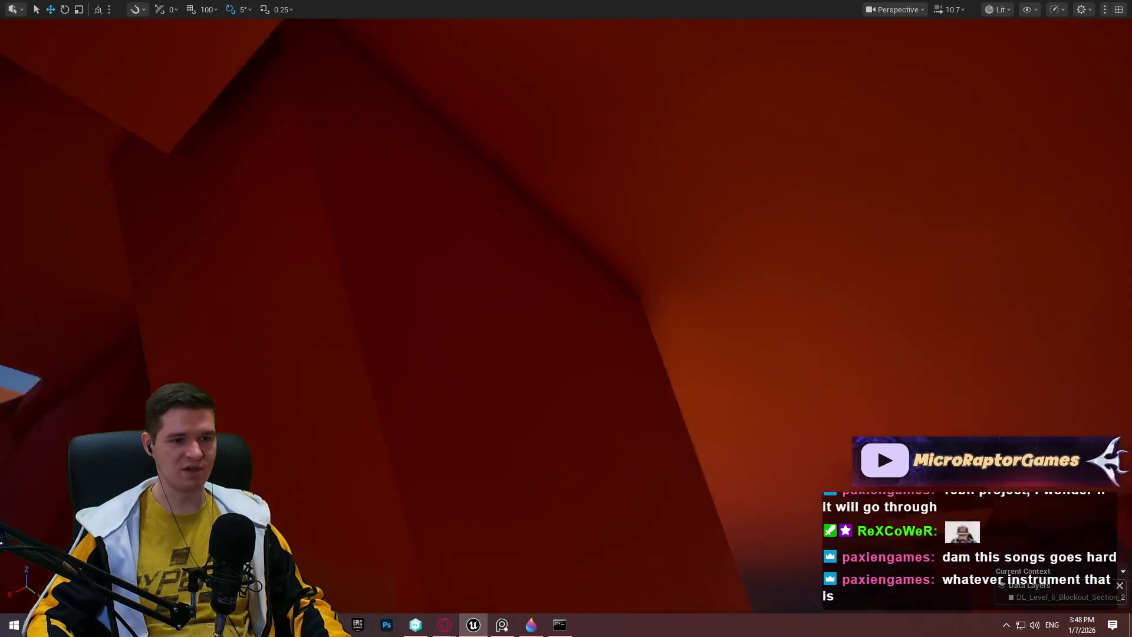
{"action": "key", "text": "s"}
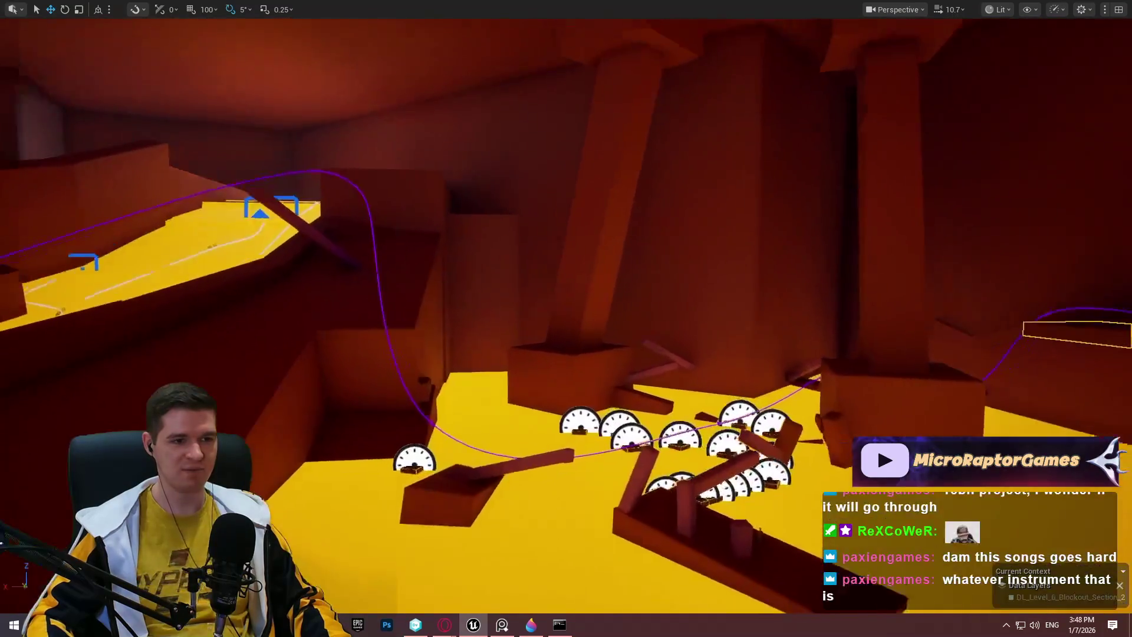
{"action": "key", "text": "w"}
{"action": "key", "text": "s"}
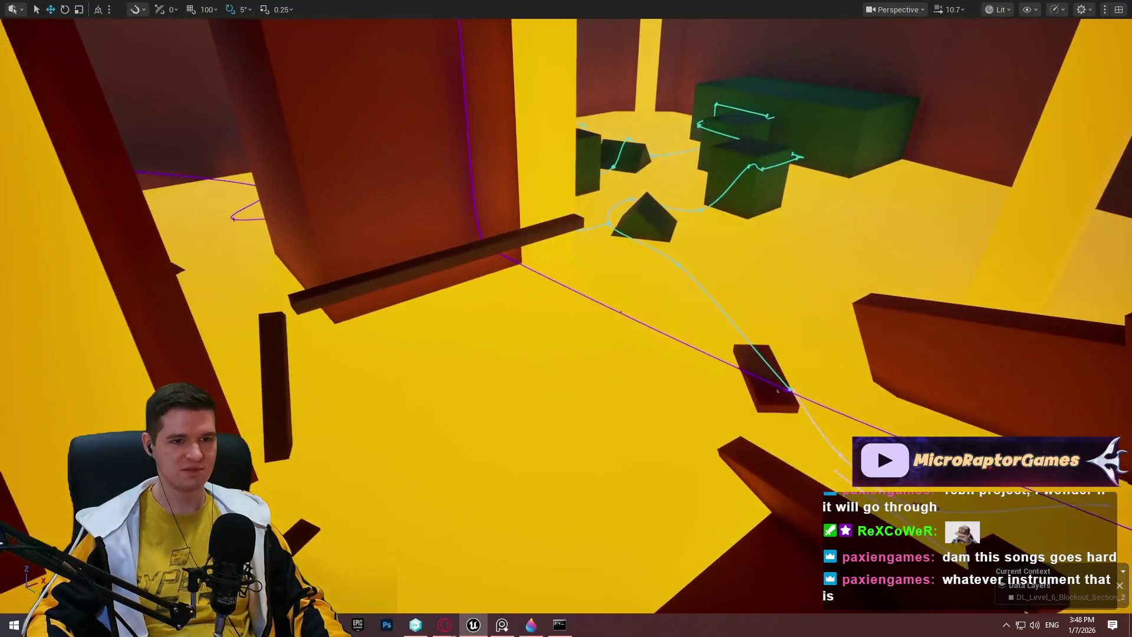
{"action": "key", "text": "d"}
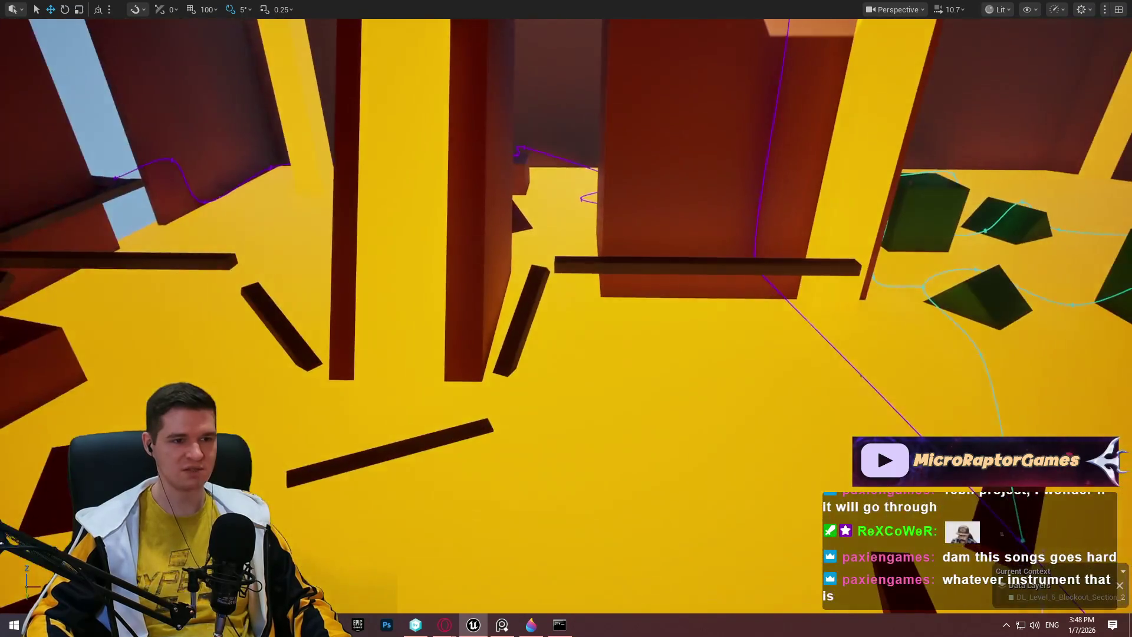
{"action": "key", "text": "d"}
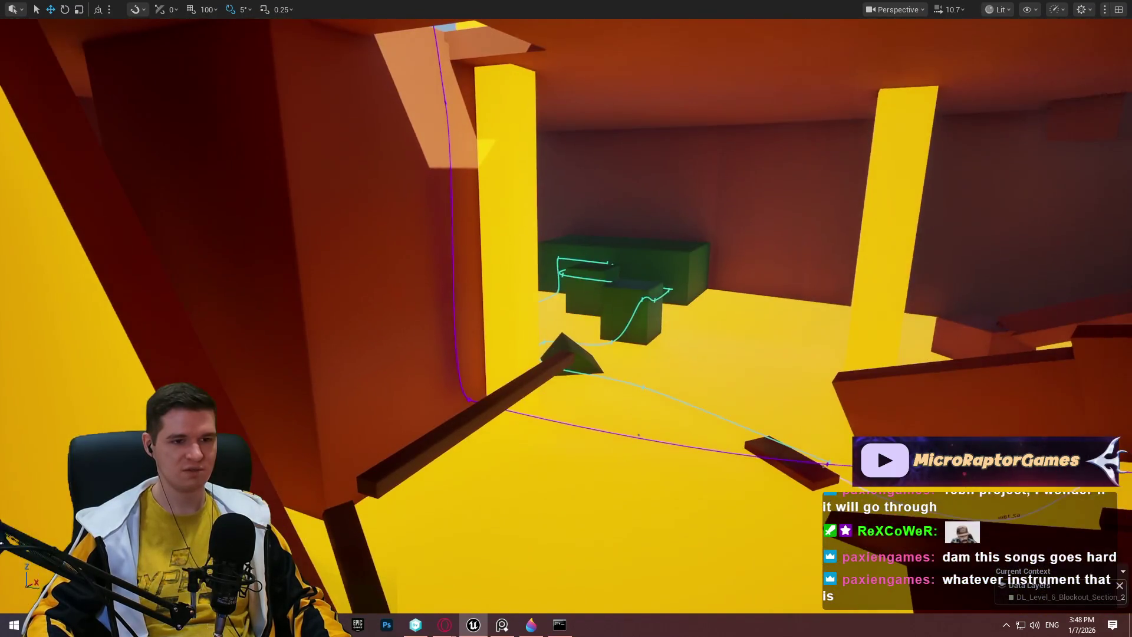
{"action": "key", "text": "w"}
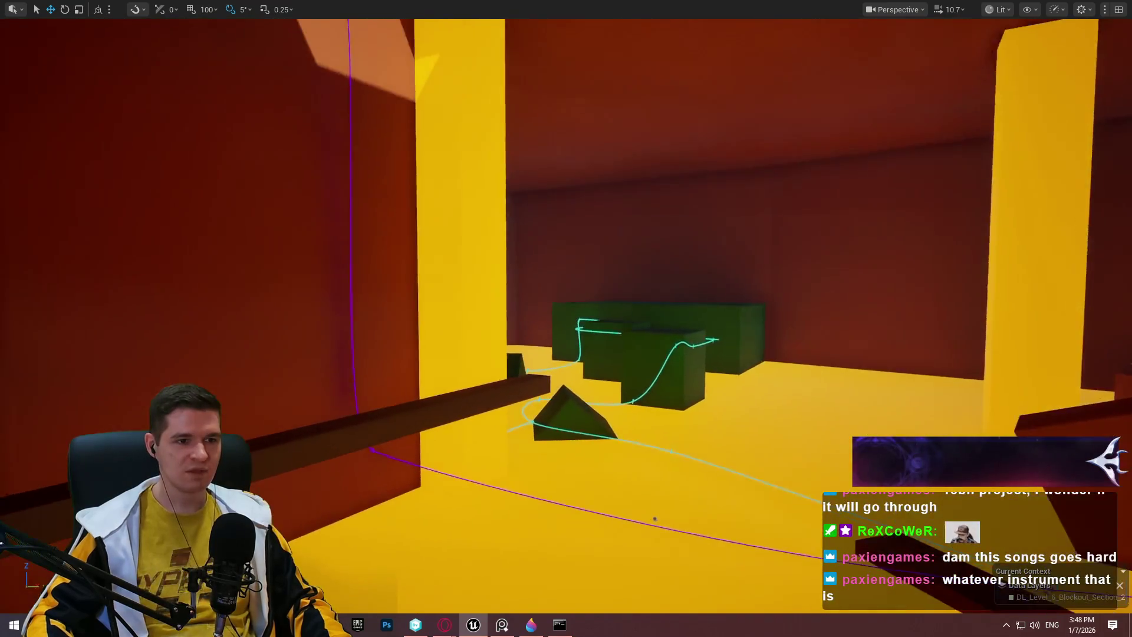
- Fly through the yellow-pillar rooms to review the green blocks and cyan spline
{"action": "key", "text": "a"}
{"action": "key", "text": "w"}
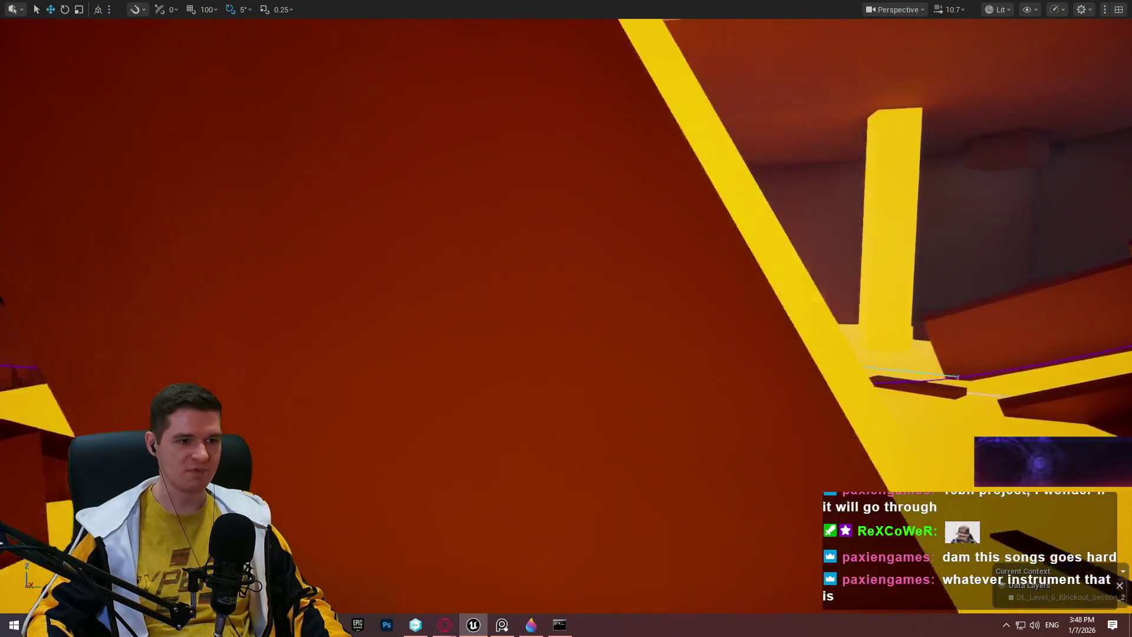
{"action": "key", "text": "w"}
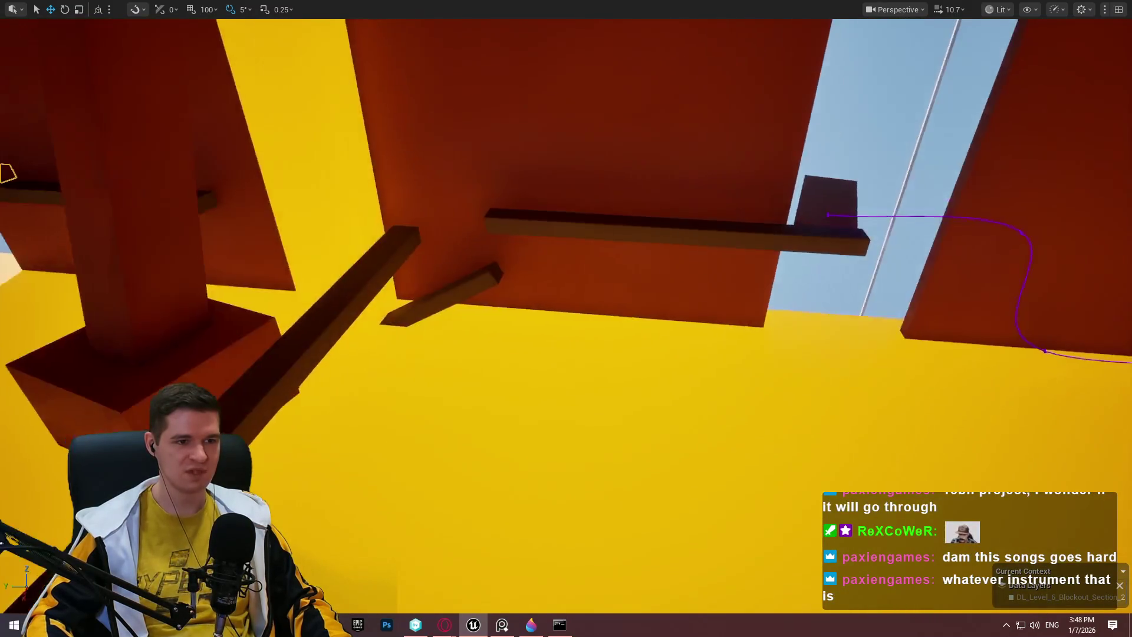
{"action": "key", "text": "w"}
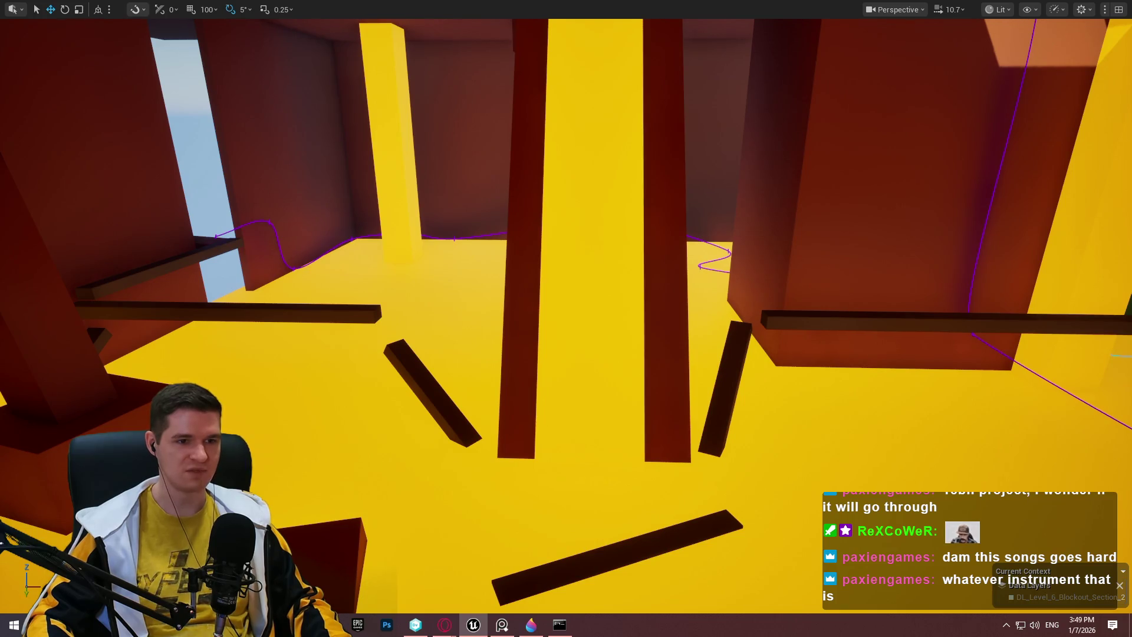
{"action": "key", "text": "w"}
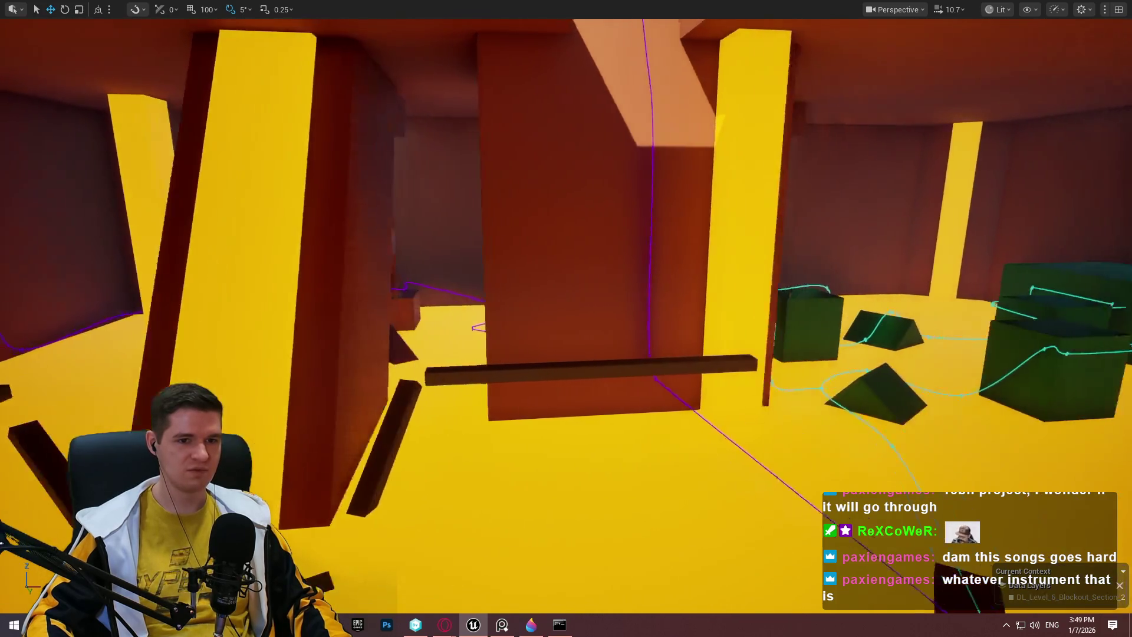
{"action": "key", "text": "w"}
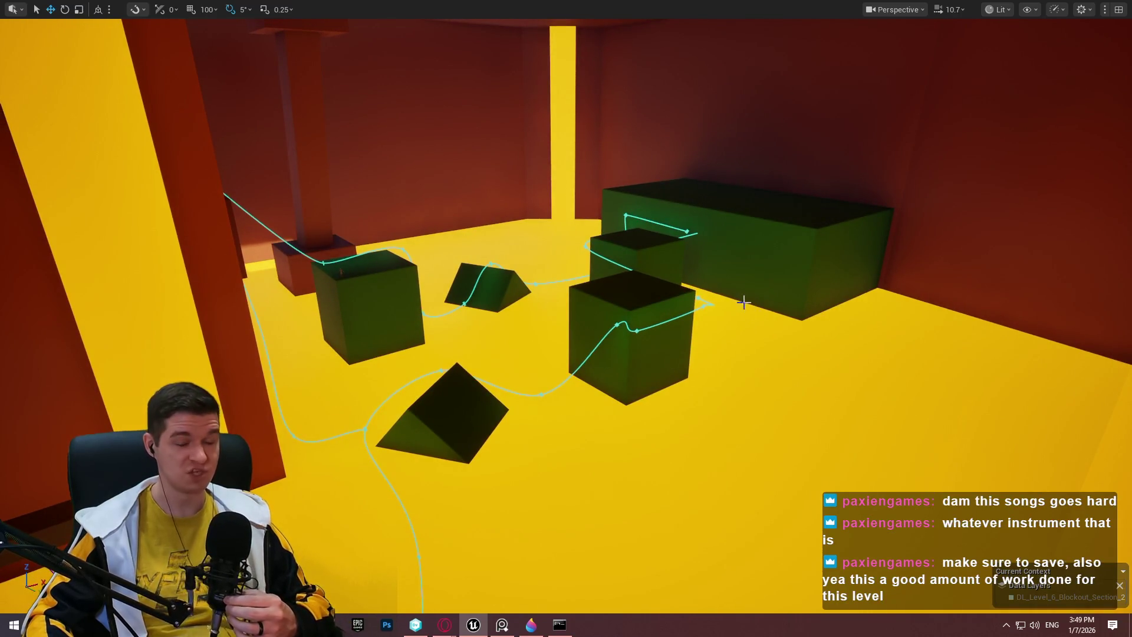
{"action": "scroll", "coordinate": [566, 318], "scroll_direction": "down", "scroll_amount": 3}
{"action": "key", "text": "s"}
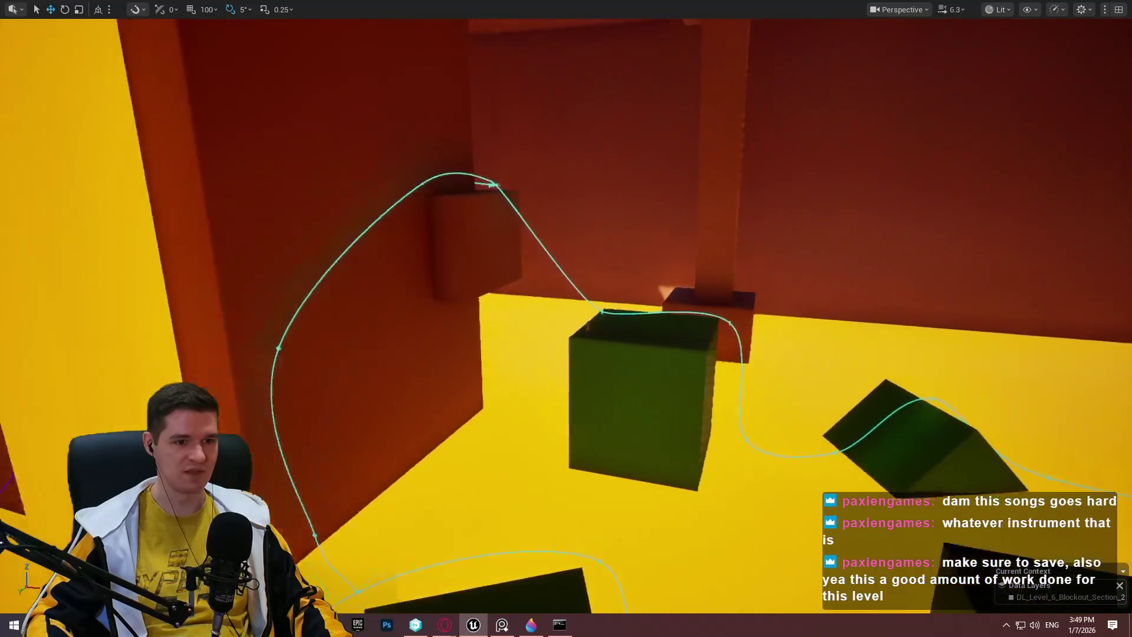
{"action": "key", "text": "w"}
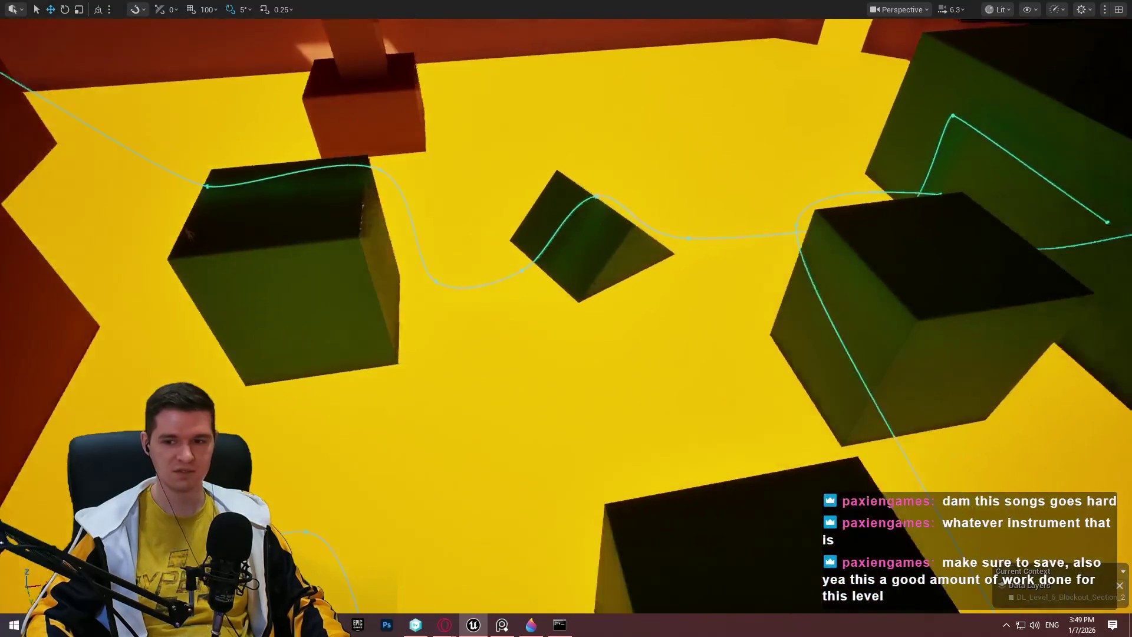
{"action": "key", "text": "s"}
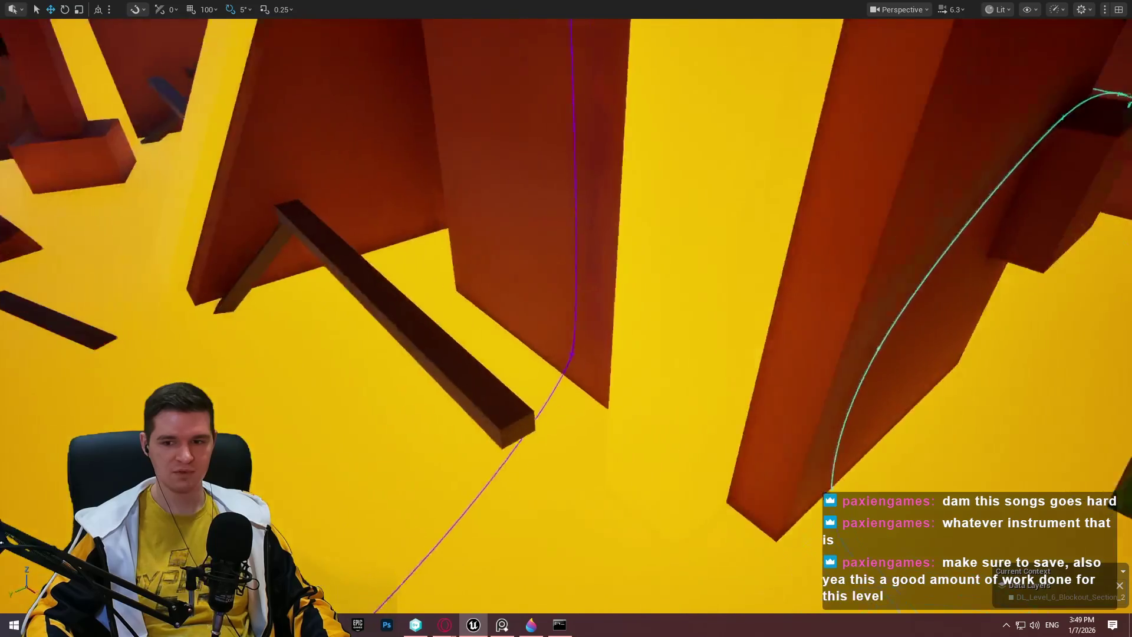
- Save the current level, cancel the Check Out Assets prompt, and restore the full-screen viewport
{"action": "key", "text": "F11"}
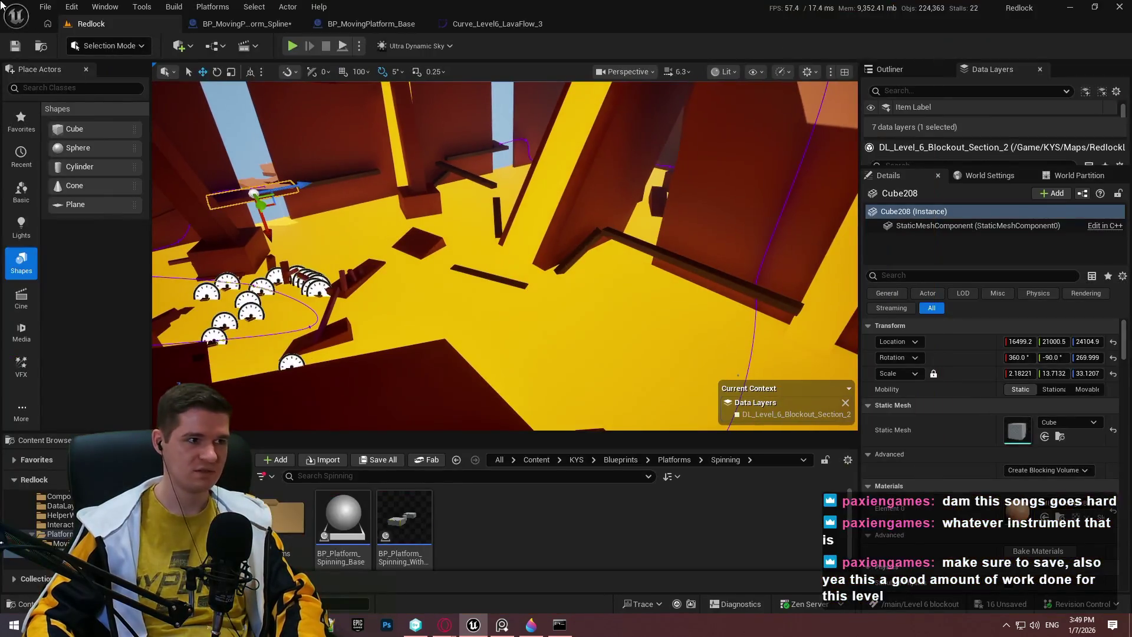
{"action": "left_click", "coordinate": [49, 9]}
{"action": "left_click", "coordinate": [102, 174]}
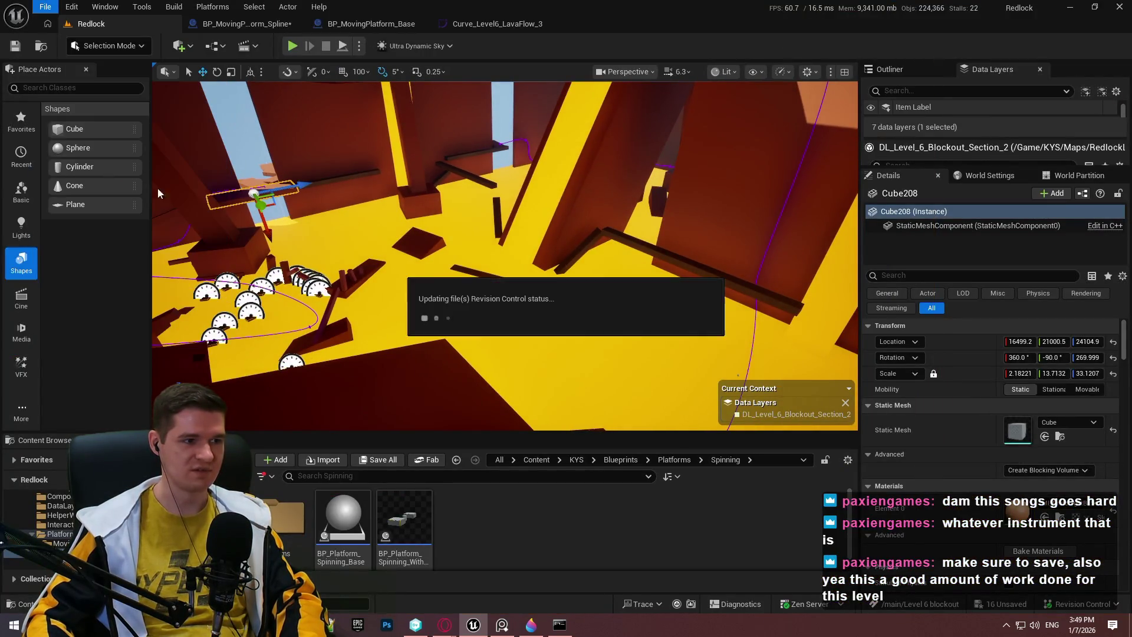
{"action": "left_click", "coordinate": [761, 447]}
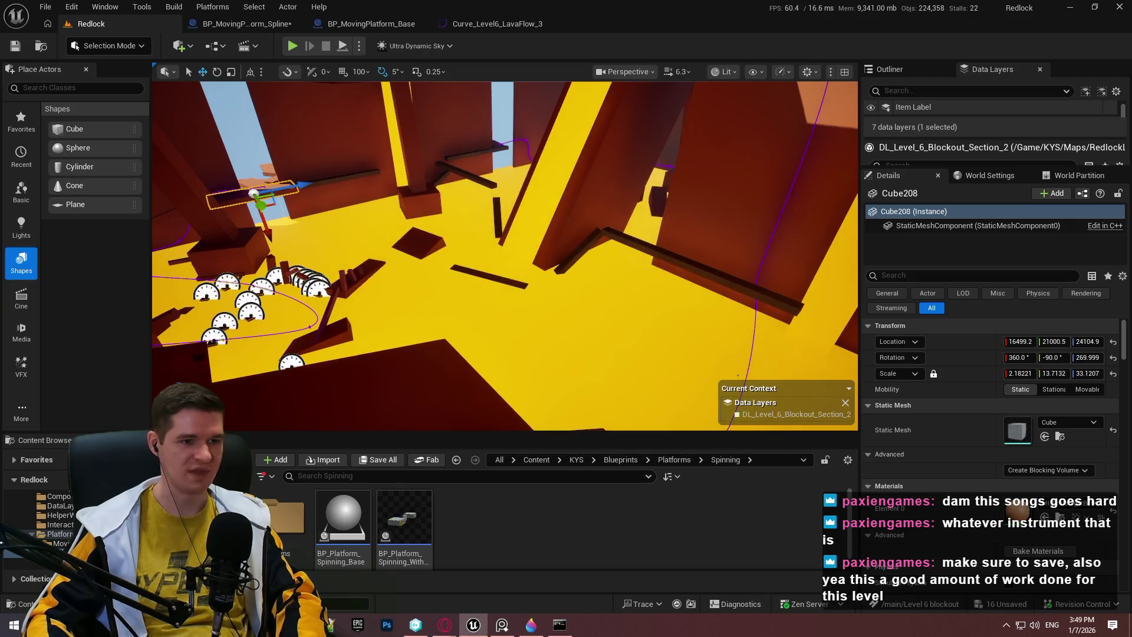
{"action": "key", "text": "F11"}
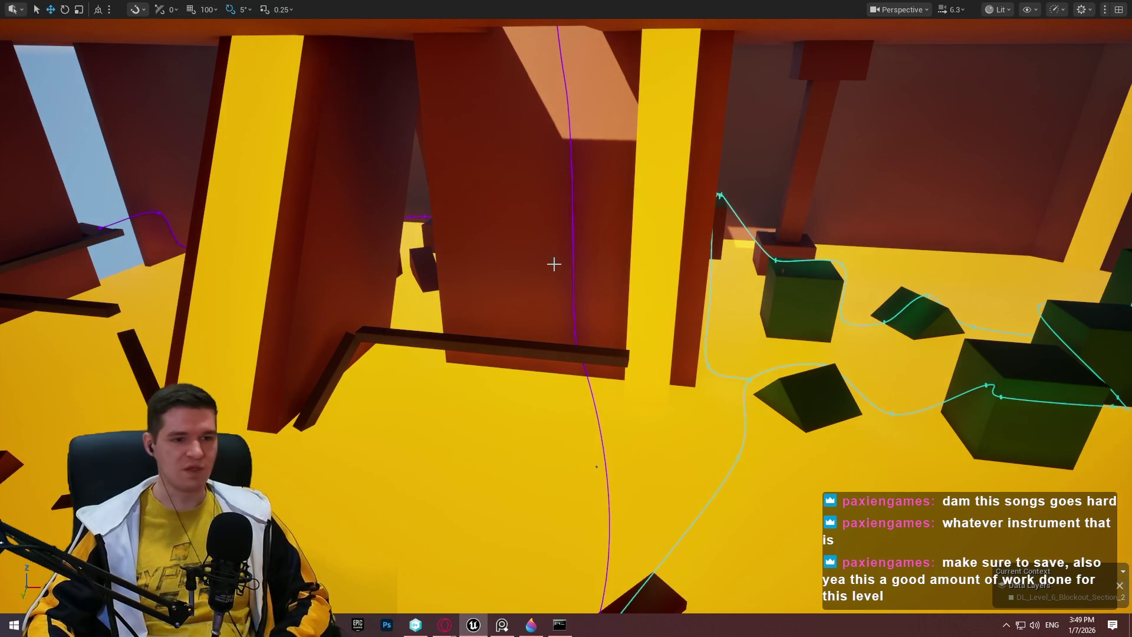
{"action": "left_click_drag", "start_coordinate": [566, 319], "coordinate": [513, 283]}
{"action": "mouse_move", "coordinate": [629, 260]}
{"action": "left_mouse_down"}
{"action": "mouse_move", "coordinate": [595, 247]}
{"action": "mouse_move", "coordinate": [629, 260]}
{"action": "mouse_move", "coordinate": [688, 253]}
{"action": "left_mouse_up"}
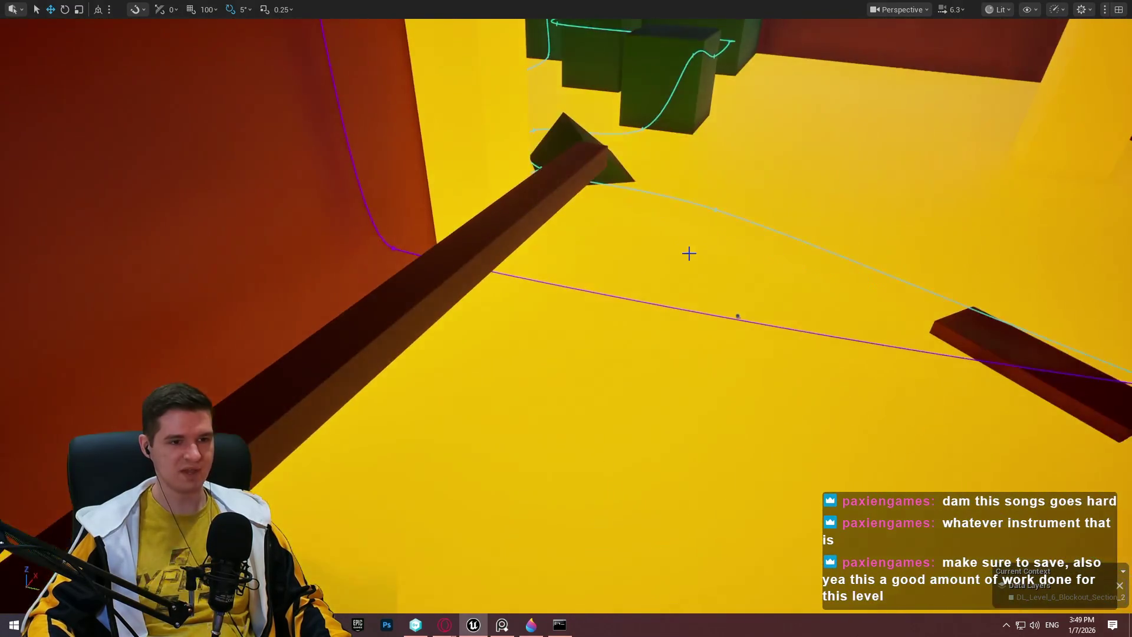
{"action": "mouse_move", "coordinate": [737, 316]}
{"action": "left_mouse_down"}
{"action": "mouse_move", "coordinate": [652, 104]}
{"action": "mouse_move", "coordinate": [607, 159]}
{"action": "left_mouse_up"}
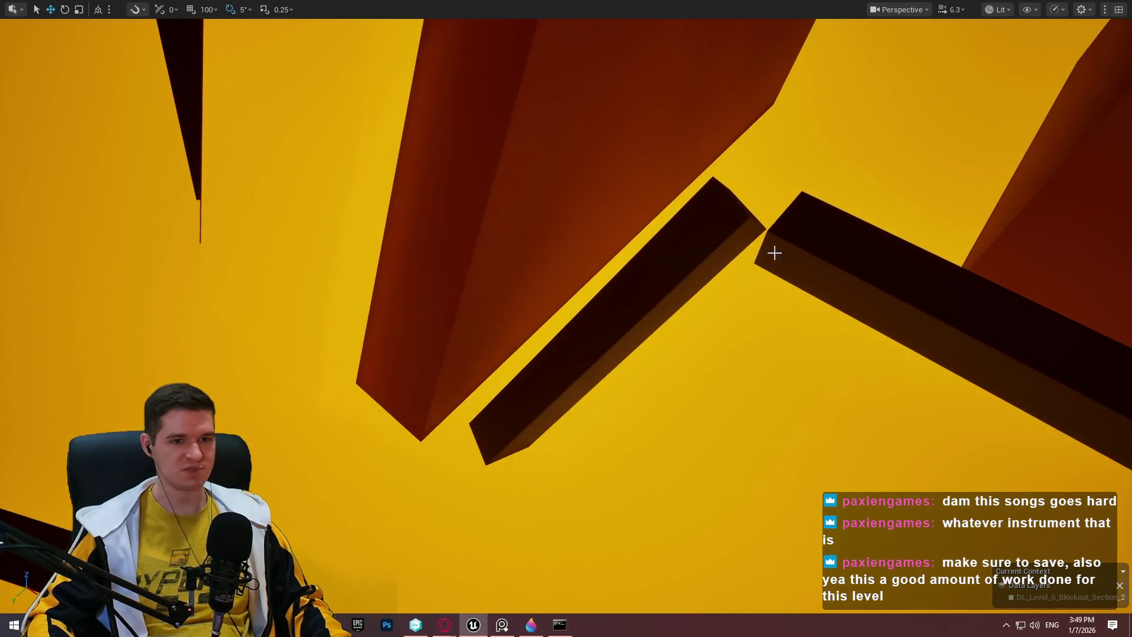
{"action": "left_click_drag", "start_coordinate": [862, 231], "coordinate": [898, 164]}
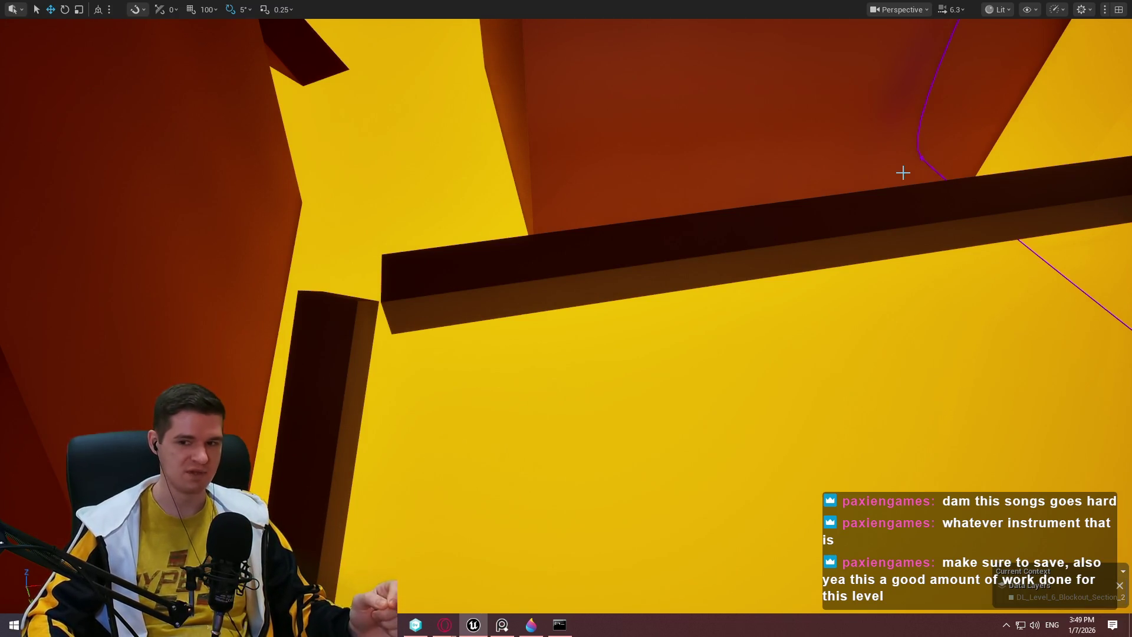
{"action": "left_click_drag", "start_coordinate": [902, 172], "coordinate": [771, 182]}
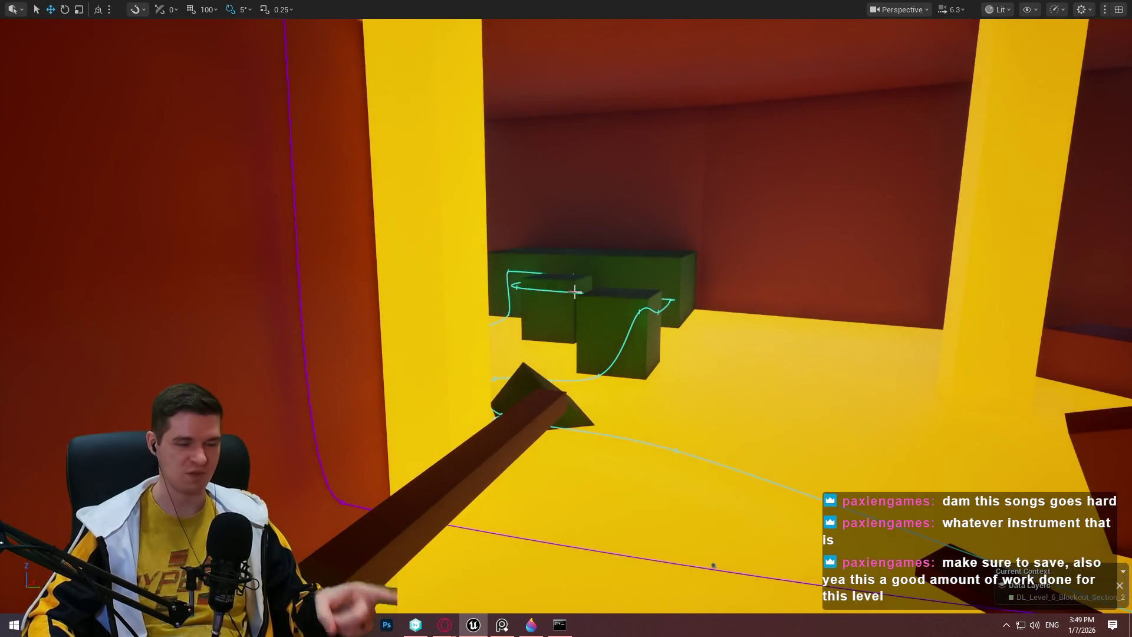
{"action": "mouse_move", "coordinate": [634, 301]}
{"action": "left_mouse_down"}
{"action": "mouse_move", "coordinate": [637, 248]}
{"action": "mouse_move", "coordinate": [634, 301]}
{"action": "left_mouse_up"}
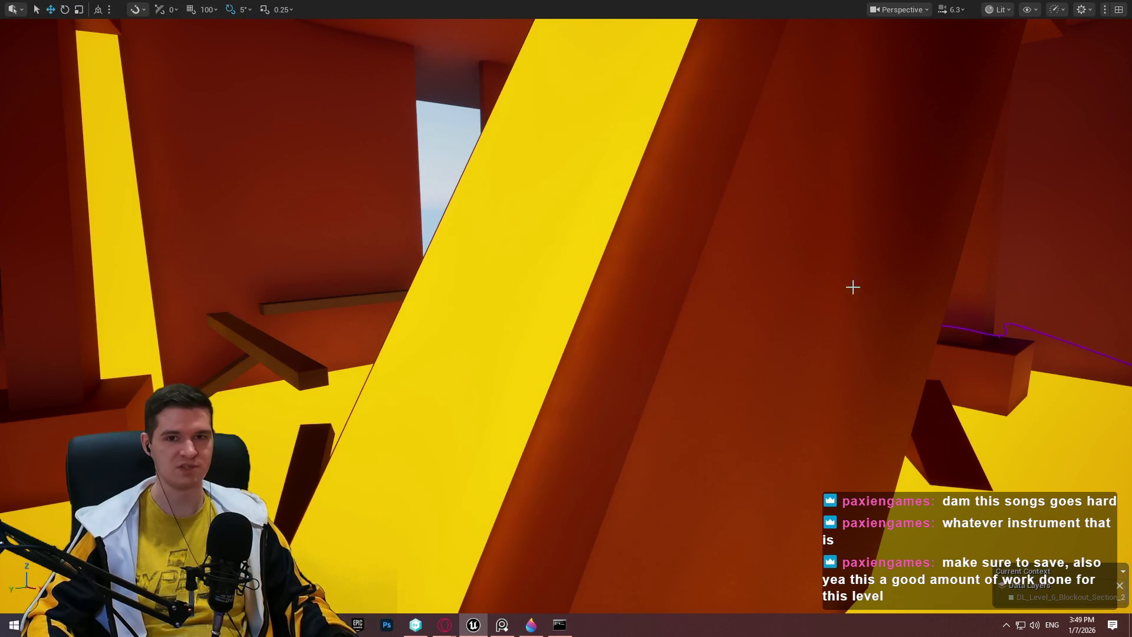
{"action": "mouse_move", "coordinate": [853, 287]}
{"action": "left_mouse_down"}
{"action": "mouse_move", "coordinate": [840, 366]}
{"action": "mouse_move", "coordinate": [867, 357]}
{"action": "mouse_move", "coordinate": [837, 351]}
{"action": "mouse_move", "coordinate": [826, 378]}
{"action": "mouse_move", "coordinate": [826, 353]}
{"action": "left_mouse_up"}
{"action": "key", "text": "w"}
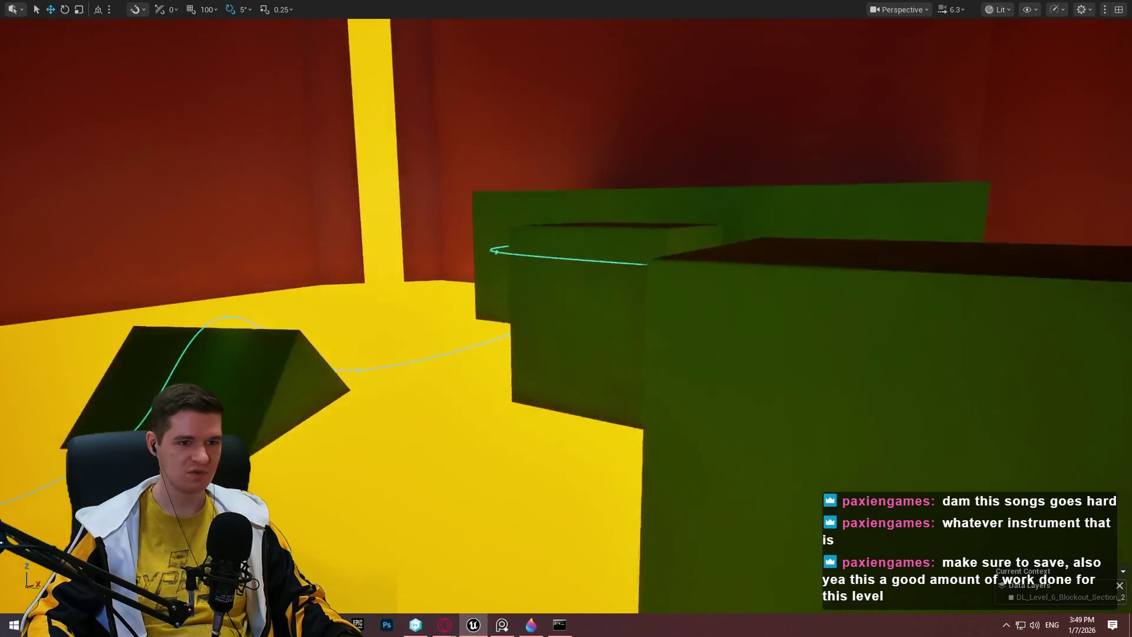
{"action": "key", "text": "s"}
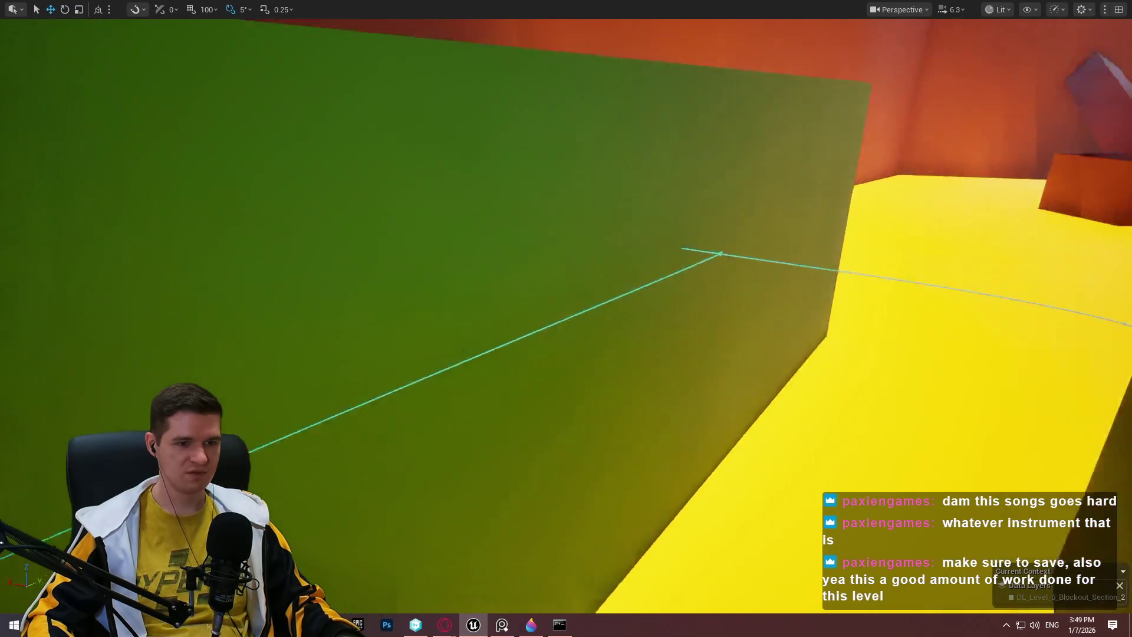
{"action": "key", "text": "w"}
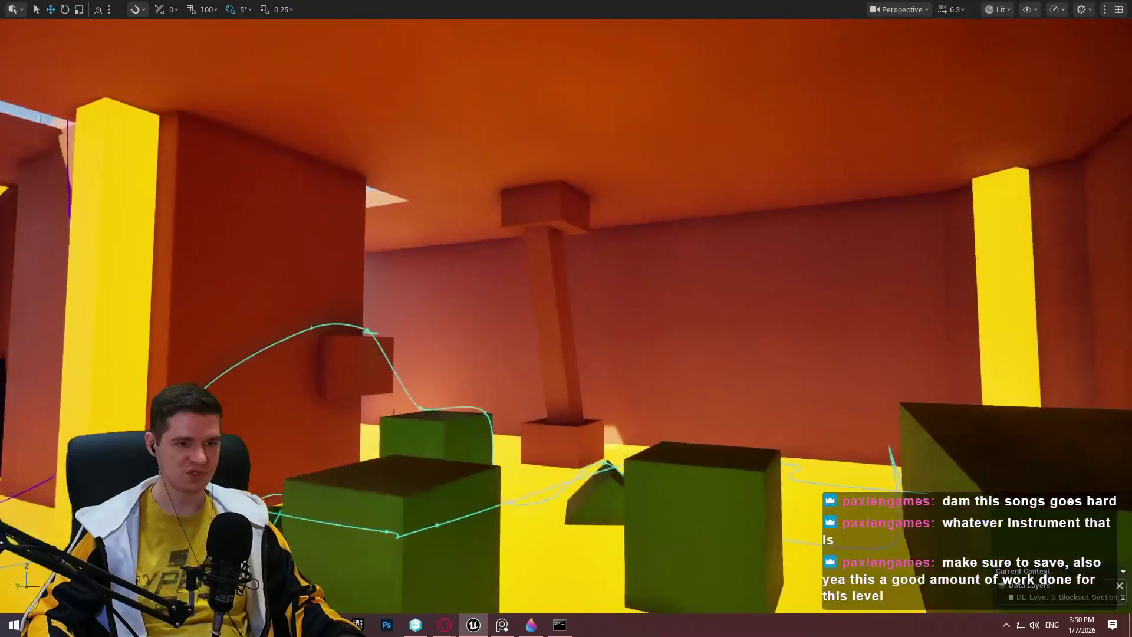
{"action": "key", "text": "a"}
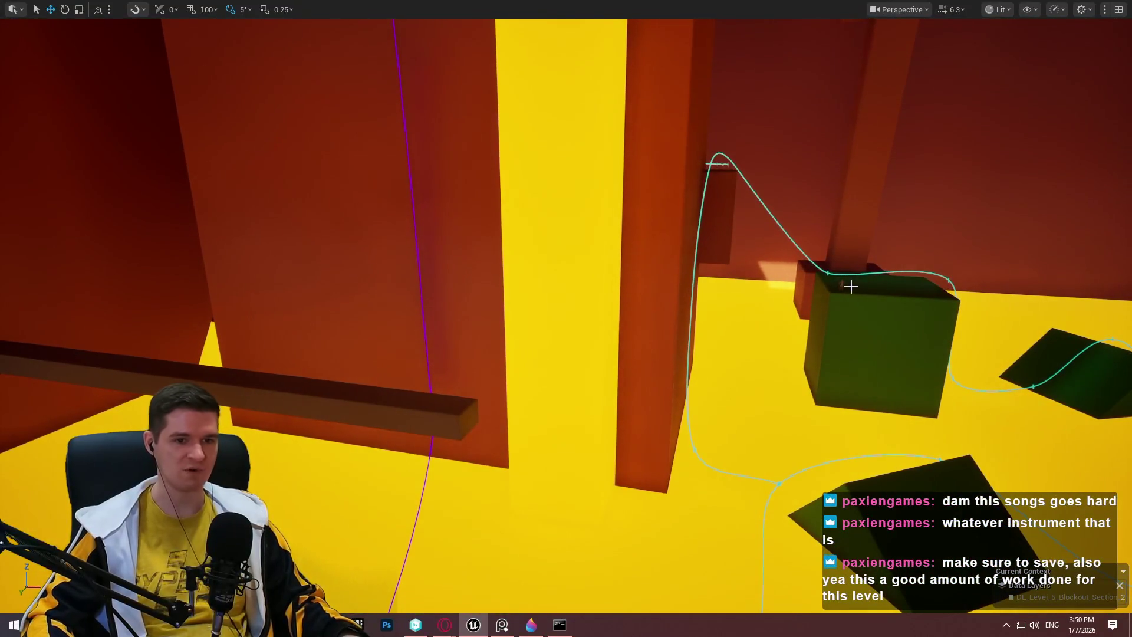
{"action": "key", "text": "1"}
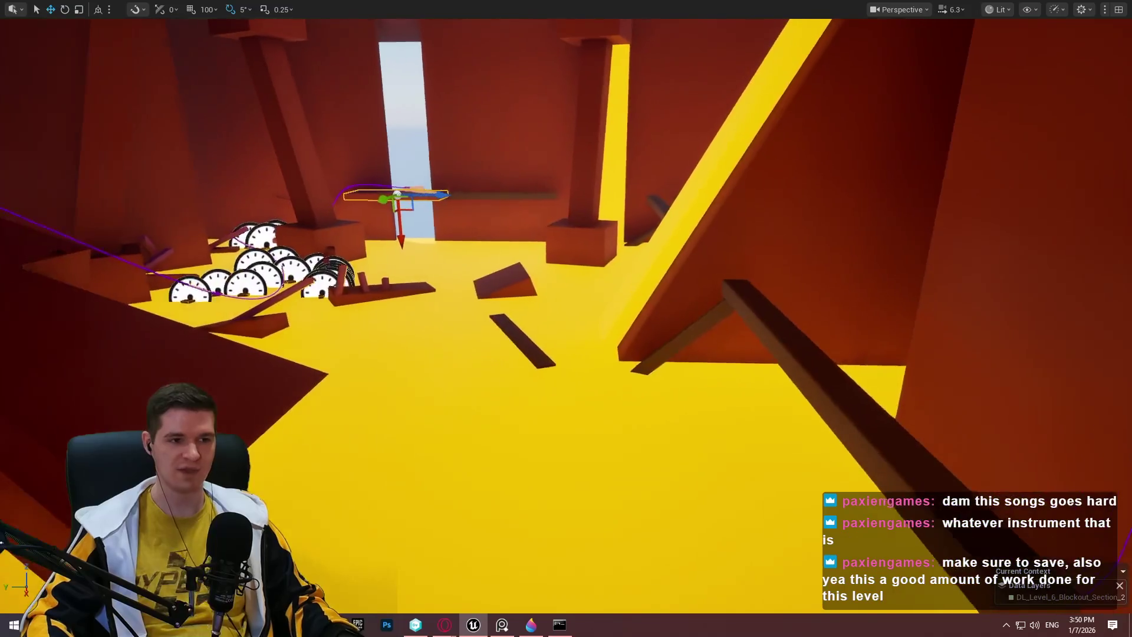
{"action": "key", "text": "w"}
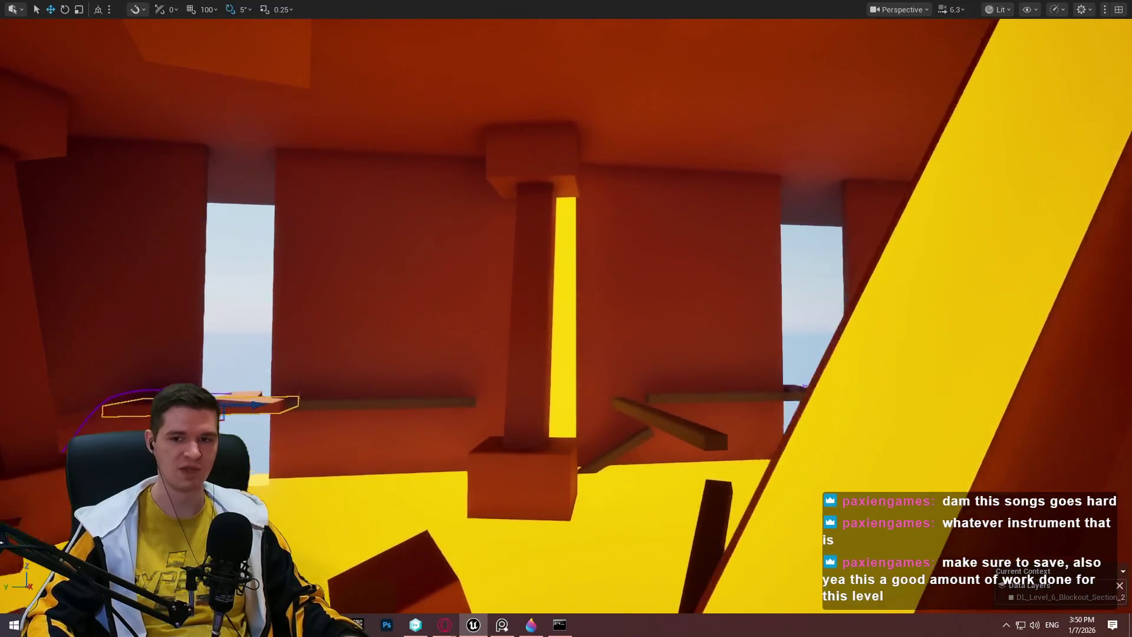
{"action": "key", "text": "s"}
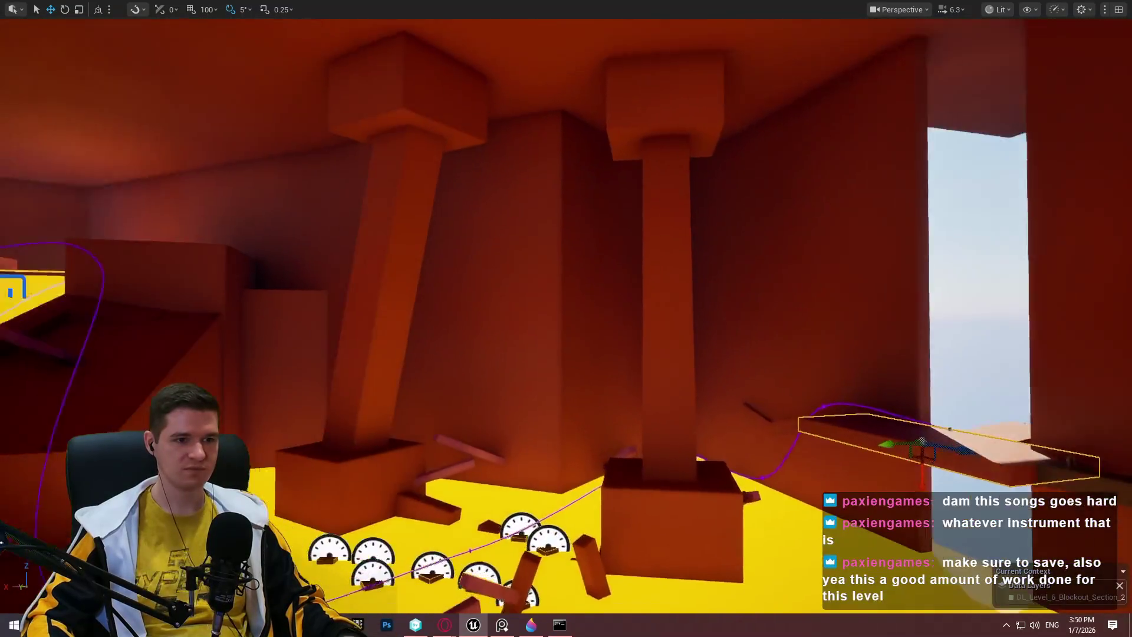
{"action": "key", "text": "s"}
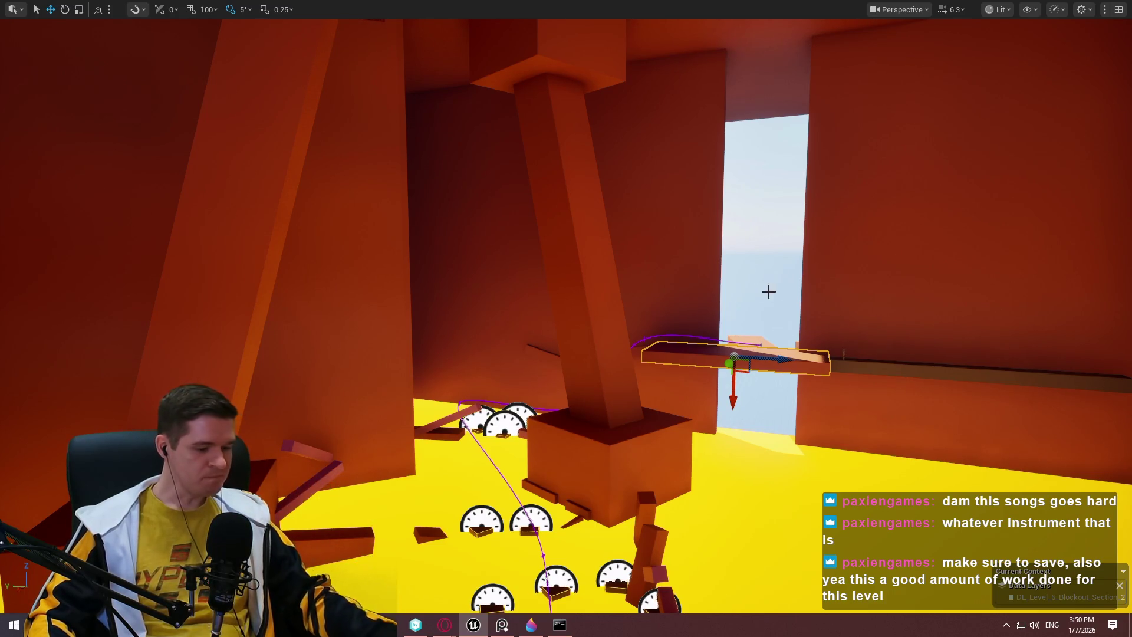
- Raise the camera speed to 16.5 while flying out past the brown wall and orange platform
{"action": "scroll", "coordinate": [768, 292], "scroll_direction": "up", "scroll_amount": 2}
{"action": "key", "text": "w"}
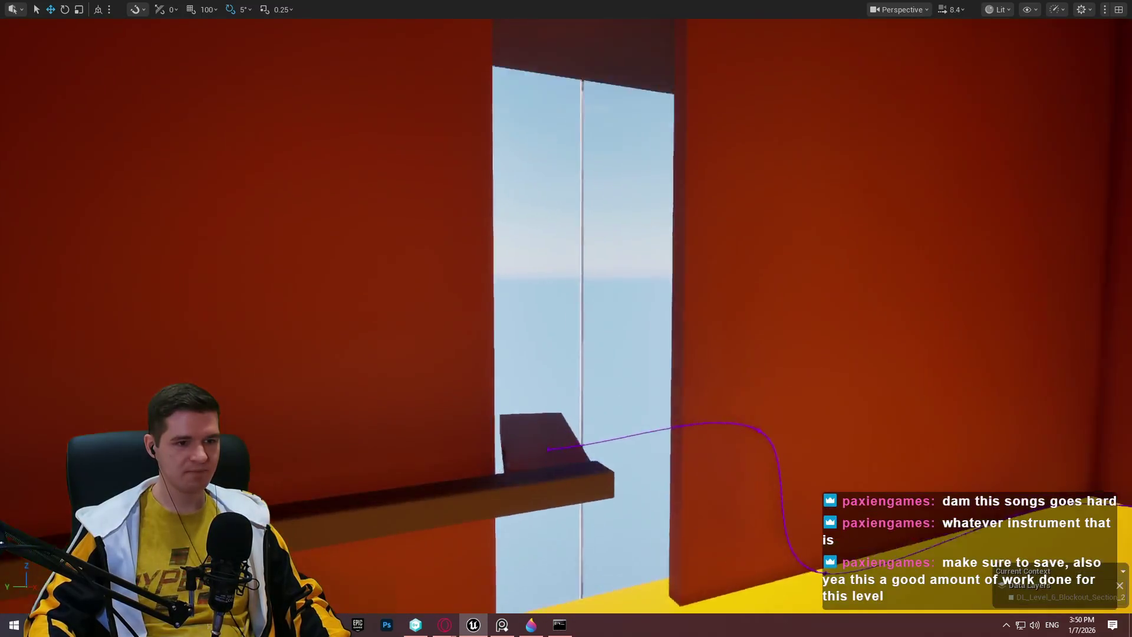
{"action": "scroll", "coordinate": [566, 319], "scroll_direction": "up", "scroll_amount": 2}
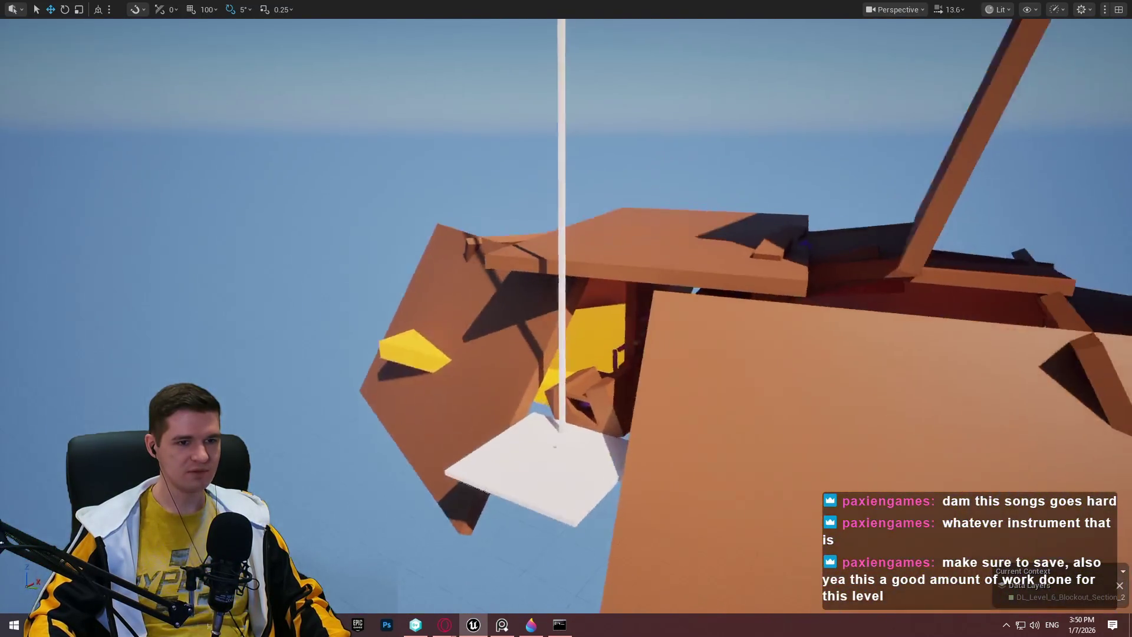
{"action": "key", "text": "w"}
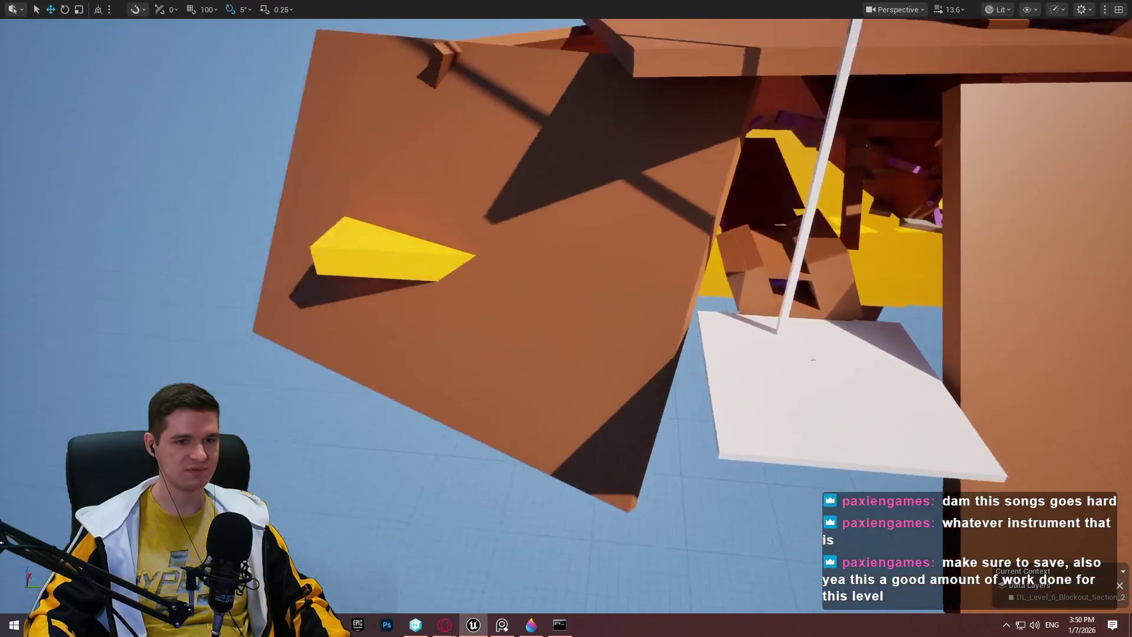
{"action": "key", "text": "w"}
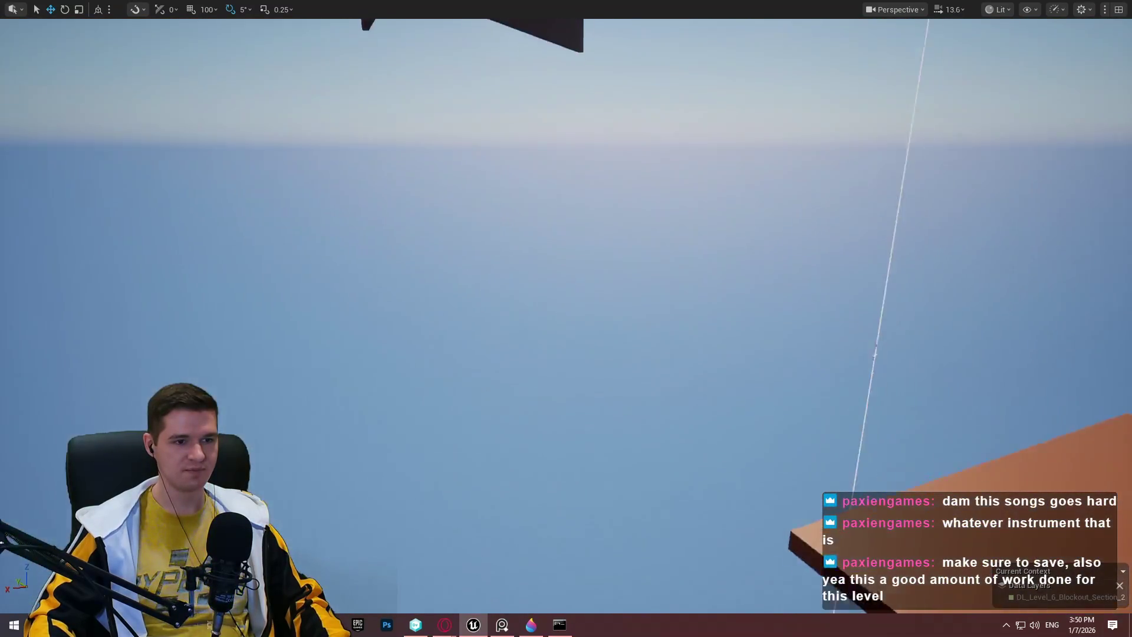
{"action": "key", "text": "w"}
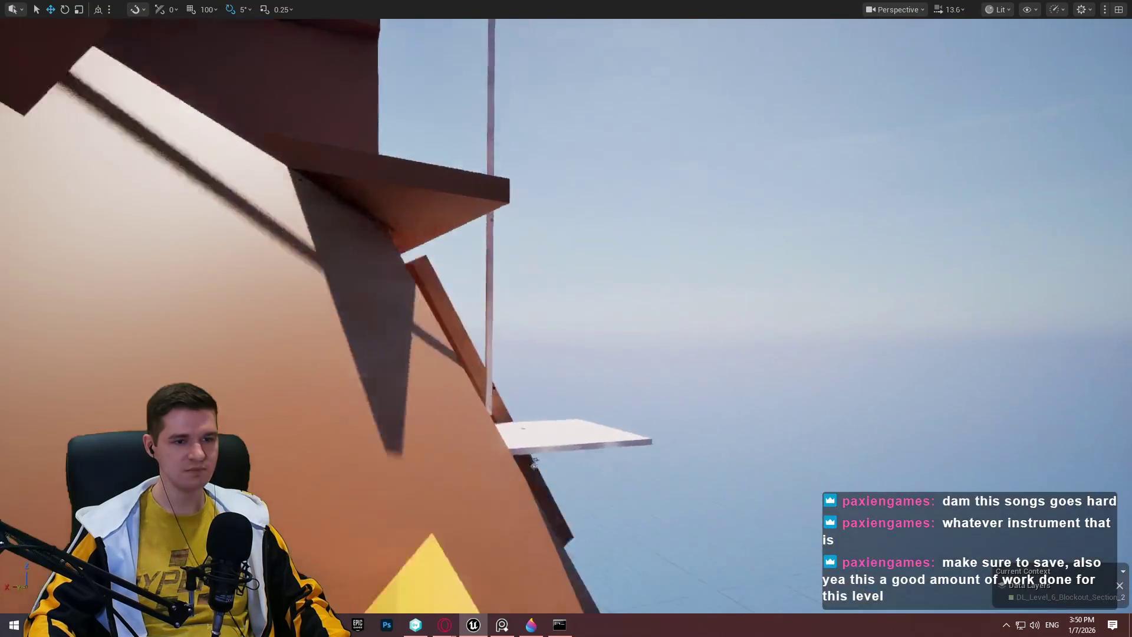
{"action": "key", "text": "w"}
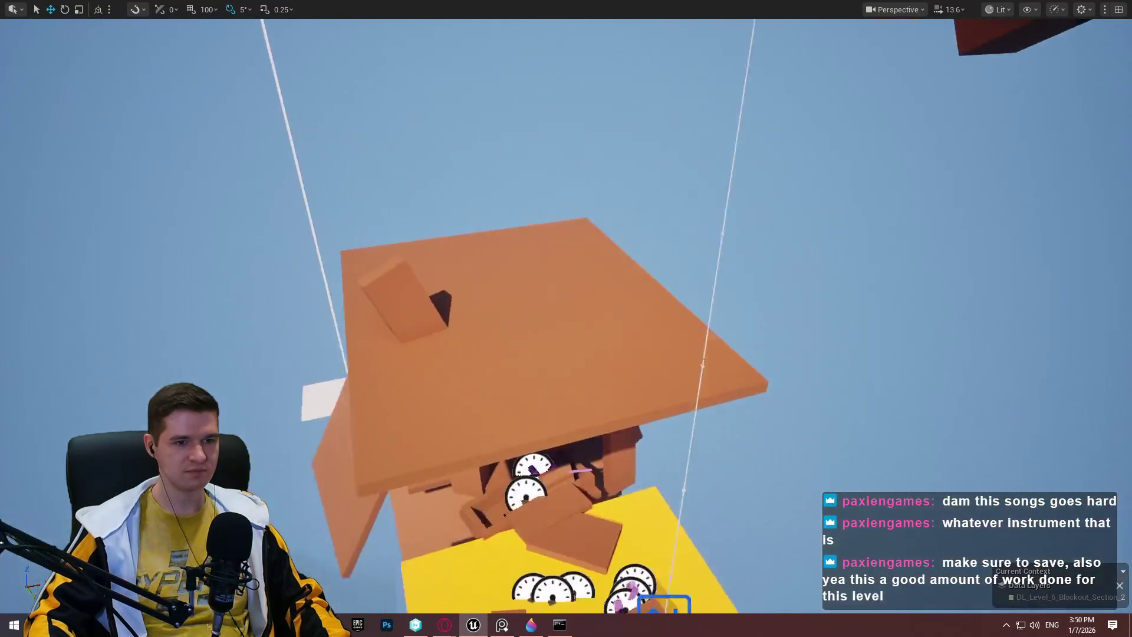
{"action": "key", "text": "w"}
{"action": "scroll", "coordinate": [566, 319], "scroll_direction": "up", "scroll_amount": 2}
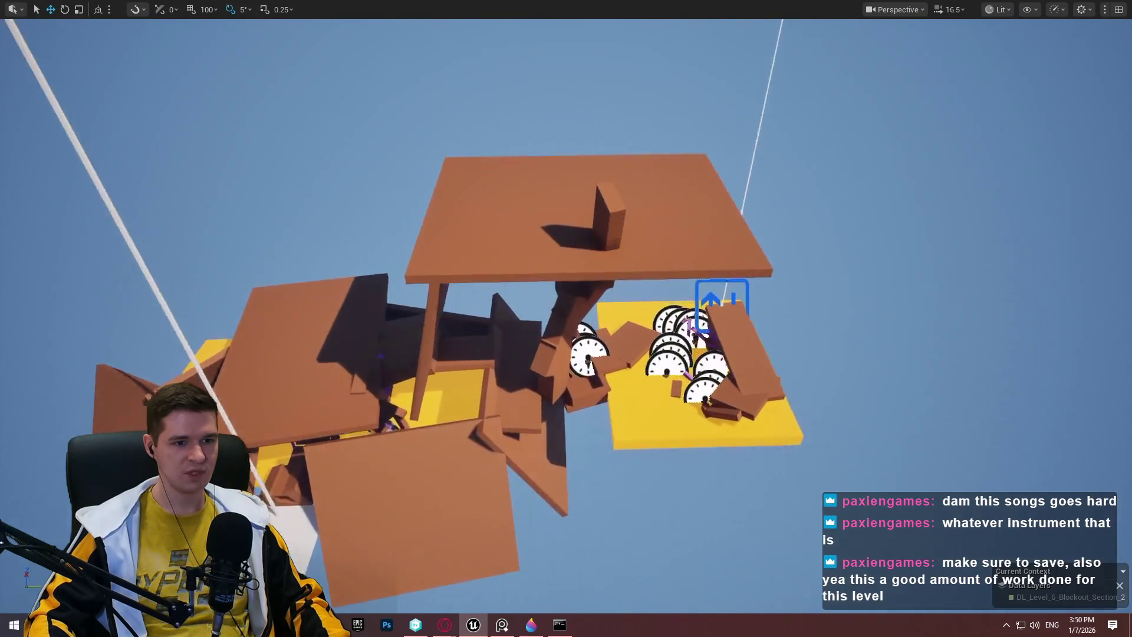
{"action": "key", "text": "w"}
{"action": "key", "text": "w"}
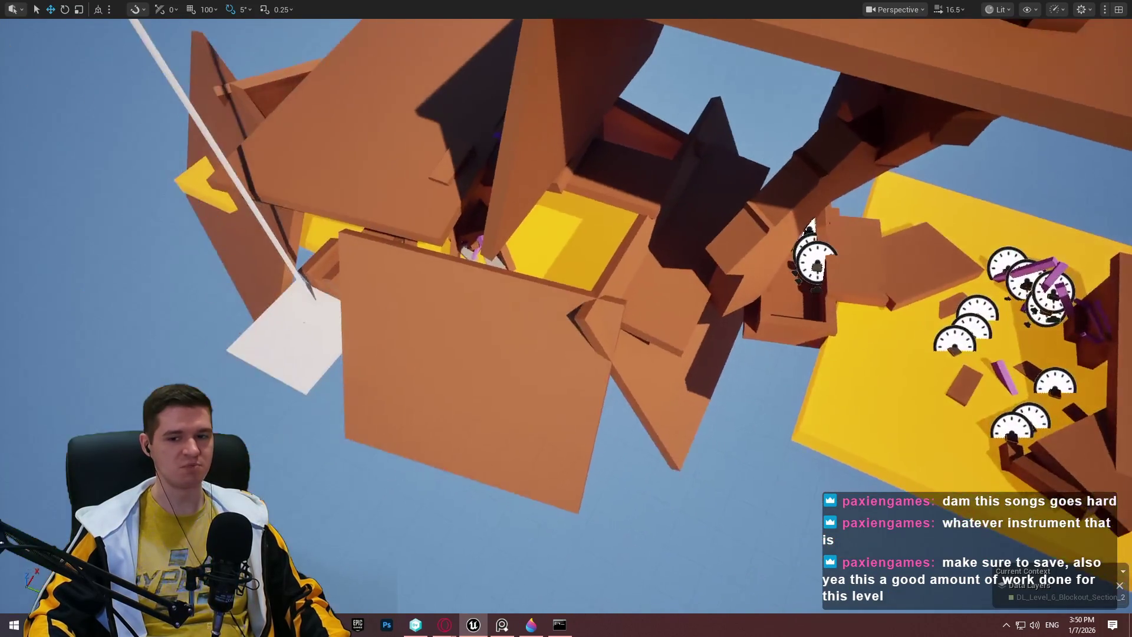
- Circle the whole section from outside, viewing the yellow platform with its gauge markers
{"action": "key", "text": "s"}
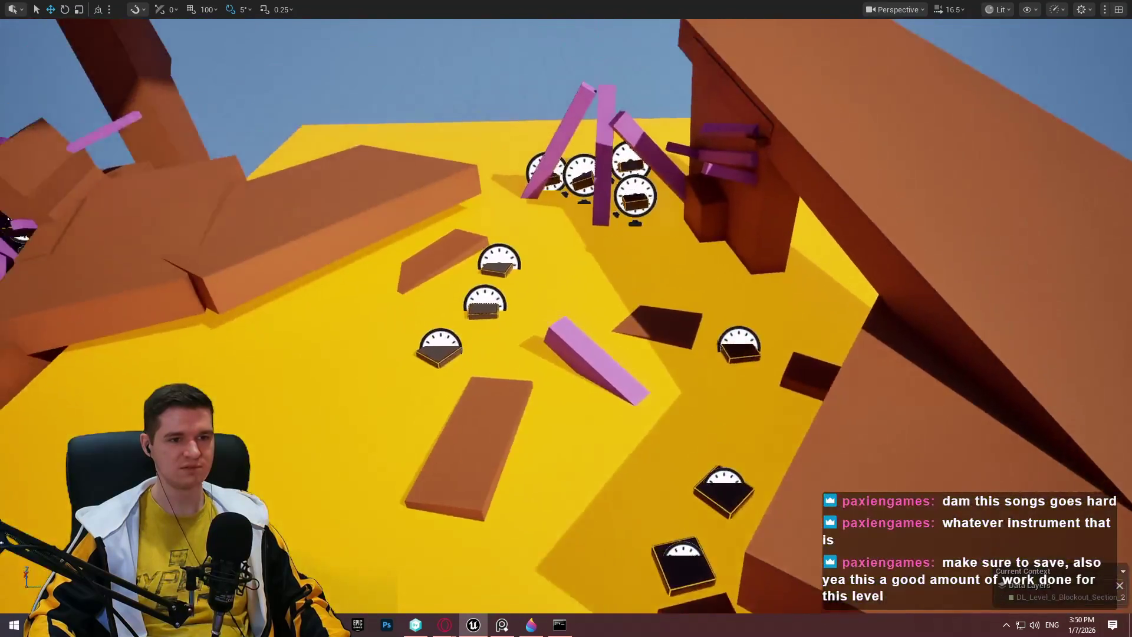
{"action": "key", "text": "s"}
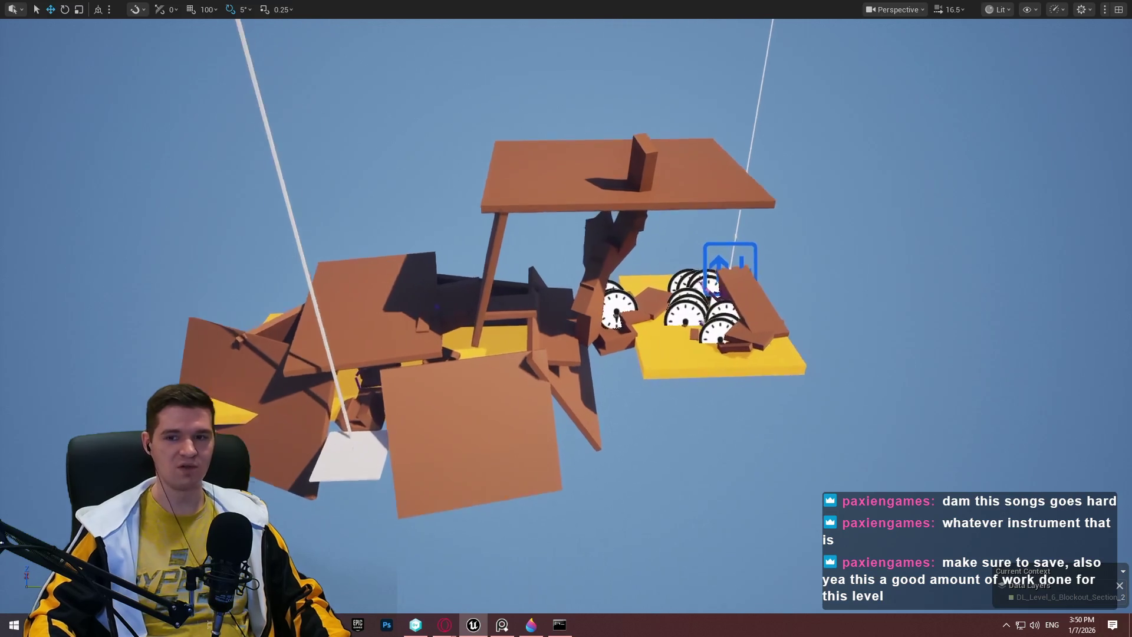
{"action": "key", "text": "w"}
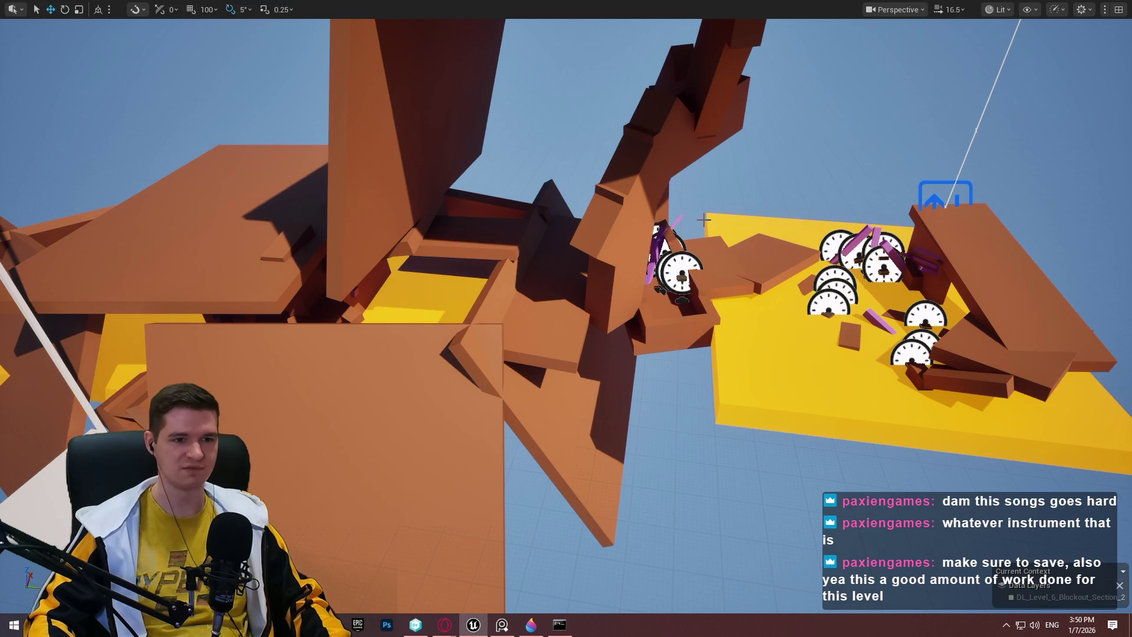
{"action": "key", "text": "w"}
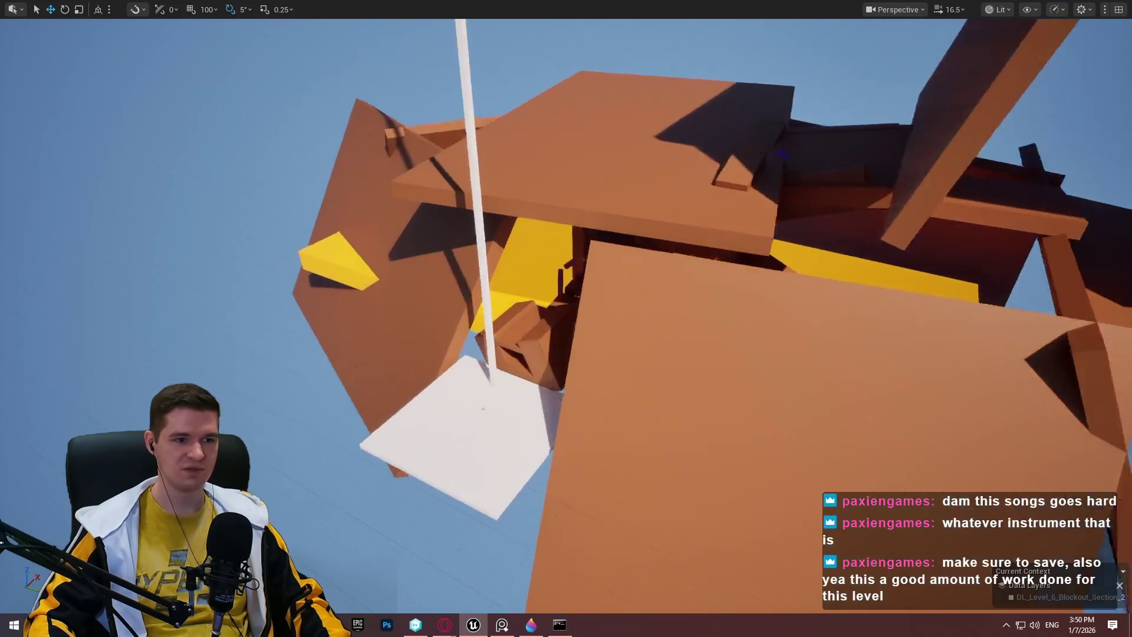
{"action": "key", "text": "w"}
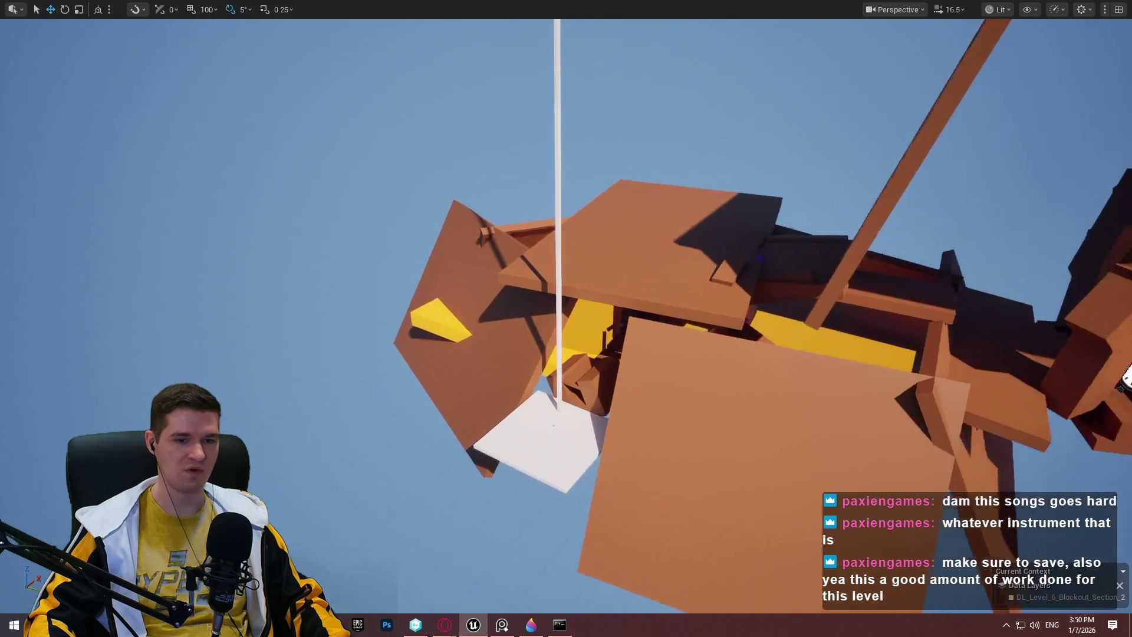
{"action": "key", "text": "w"}
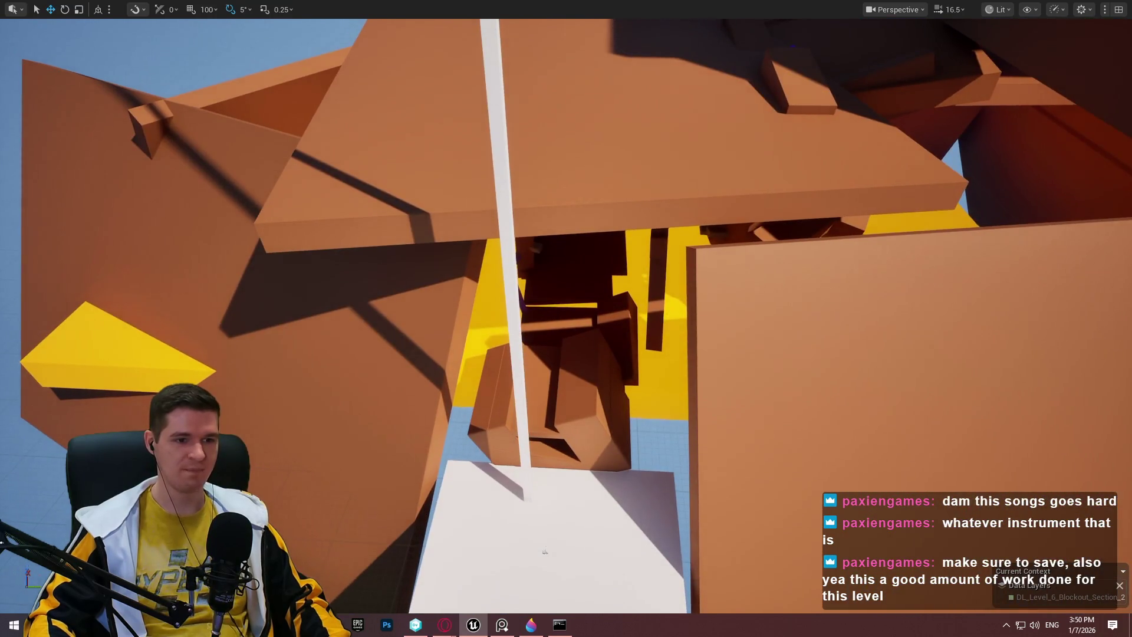
{"action": "key", "text": "s"}
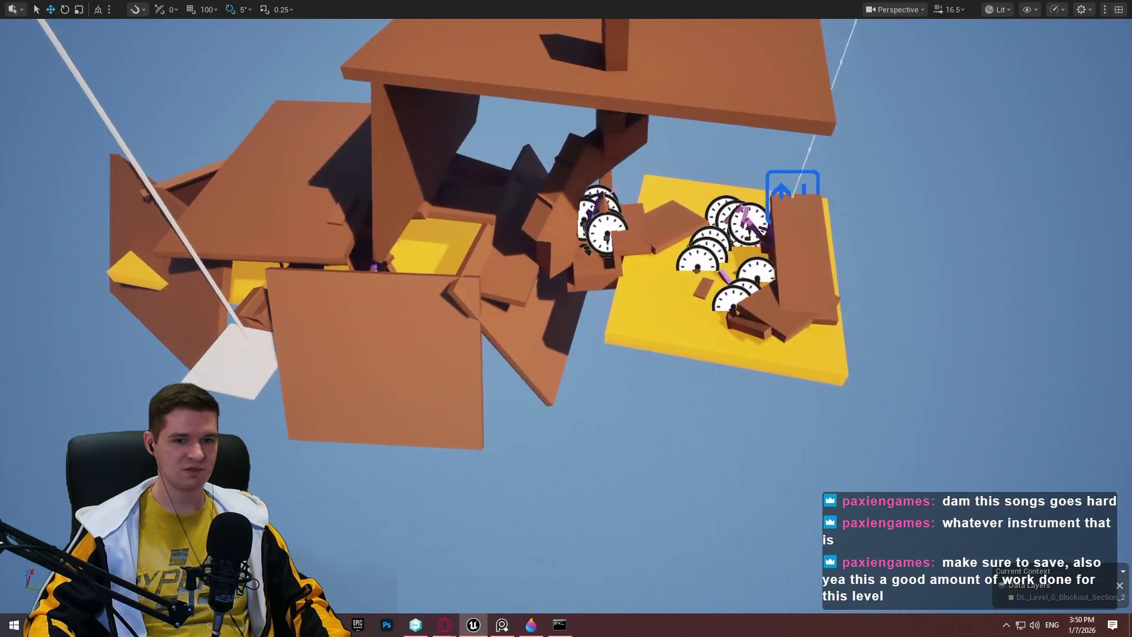
{"action": "key", "text": "s"}
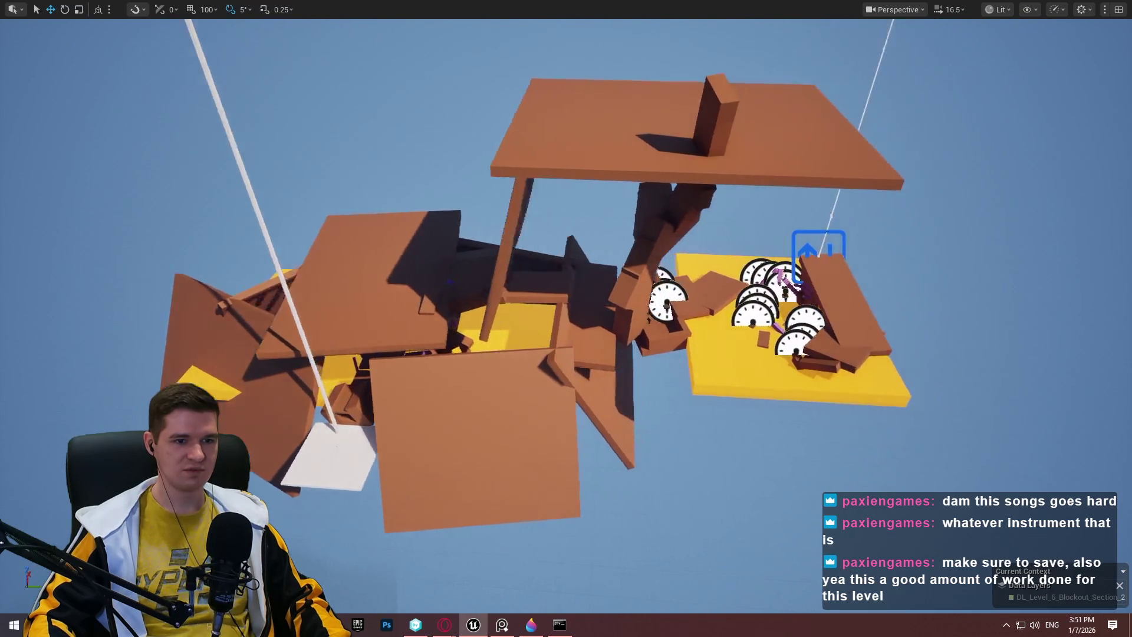
- Review Level 2's '30-60 minutes' time estimate in the Facility Level Overview doc, then return to Unreal
{"action": "mouse_move", "coordinate": [444, 625]}
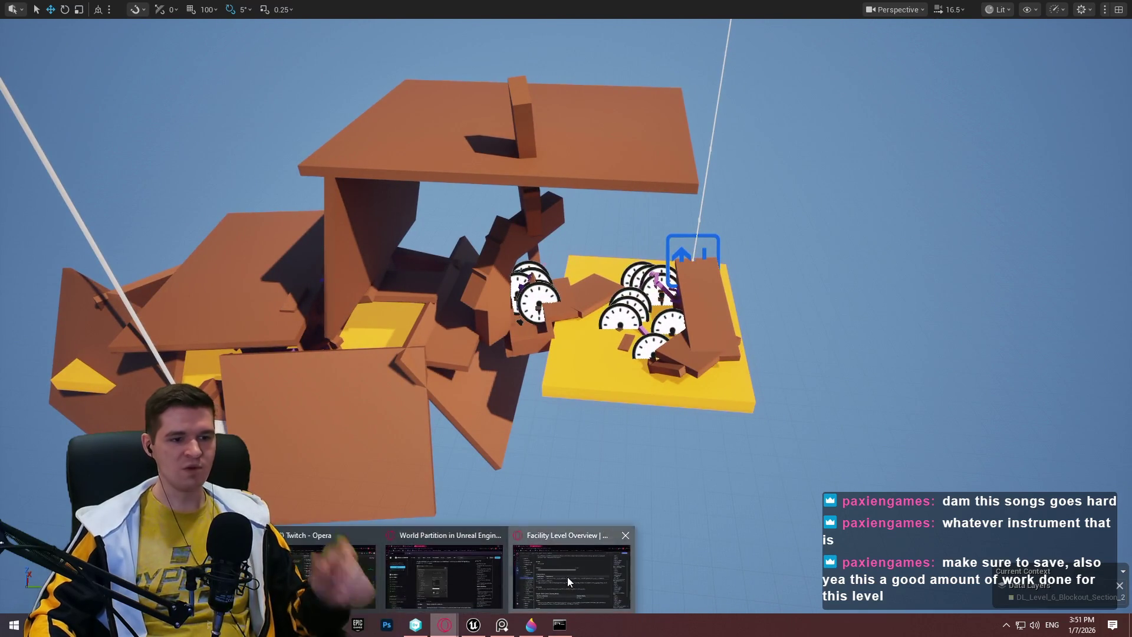
{"action": "left_click", "coordinate": [567, 577]}
{"action": "scroll", "coordinate": [487, 412], "scroll_direction": "up", "scroll_amount": 5}
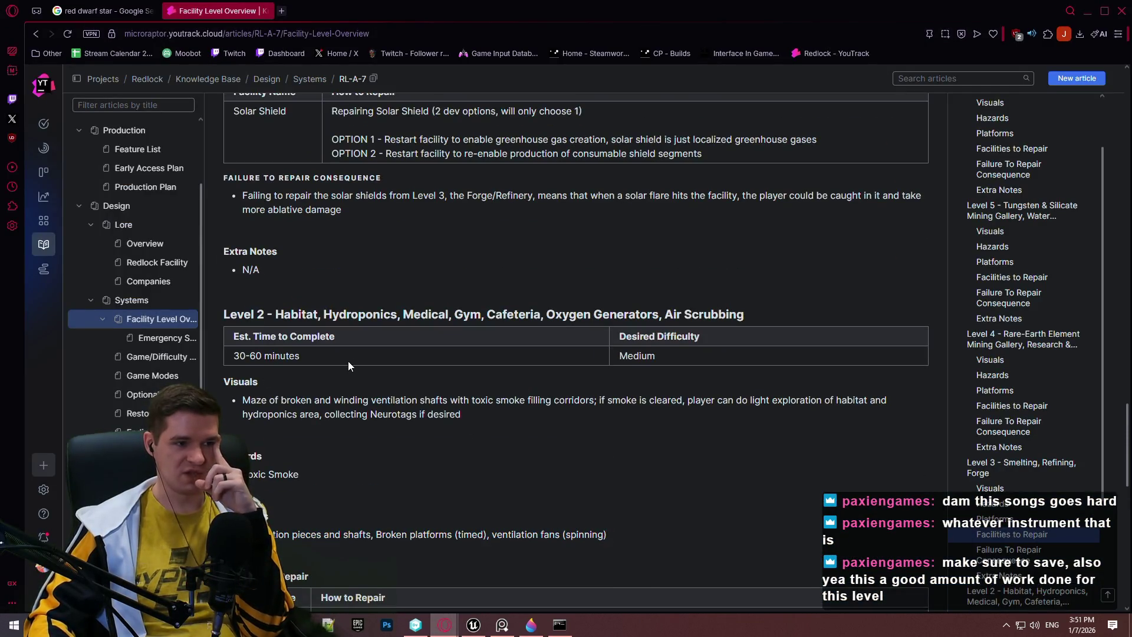
{"action": "mouse_move", "coordinate": [348, 366]}
{"action": "left_mouse_down"}
{"action": "mouse_move", "coordinate": [220, 358]}
{"action": "mouse_move", "coordinate": [237, 359]}
{"action": "left_mouse_up"}
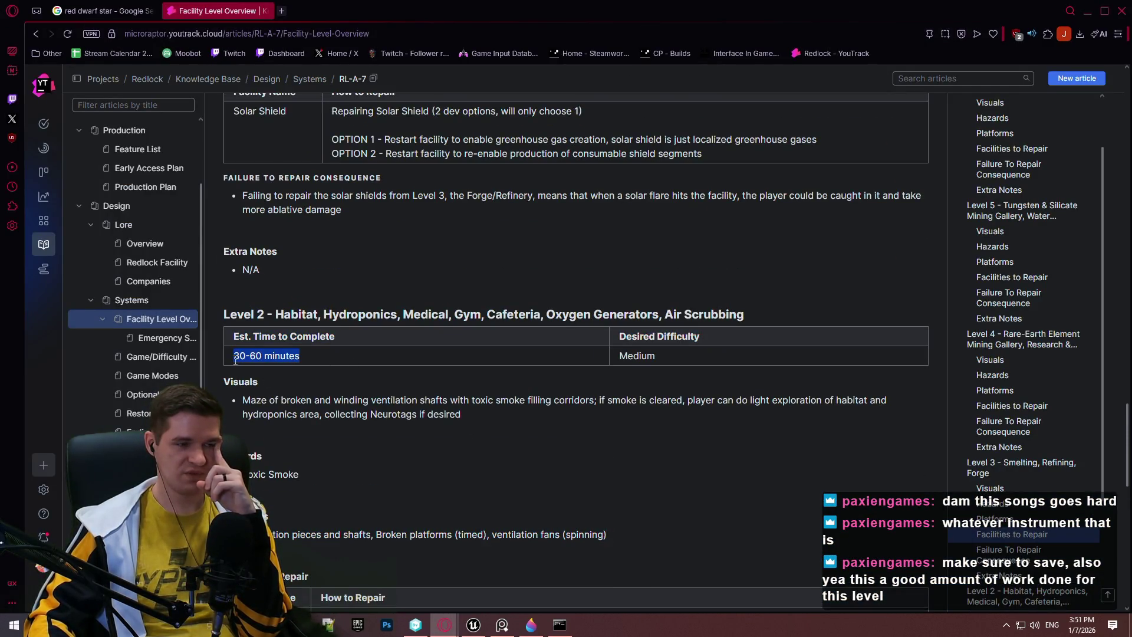
{"action": "left_click", "coordinate": [328, 341]}
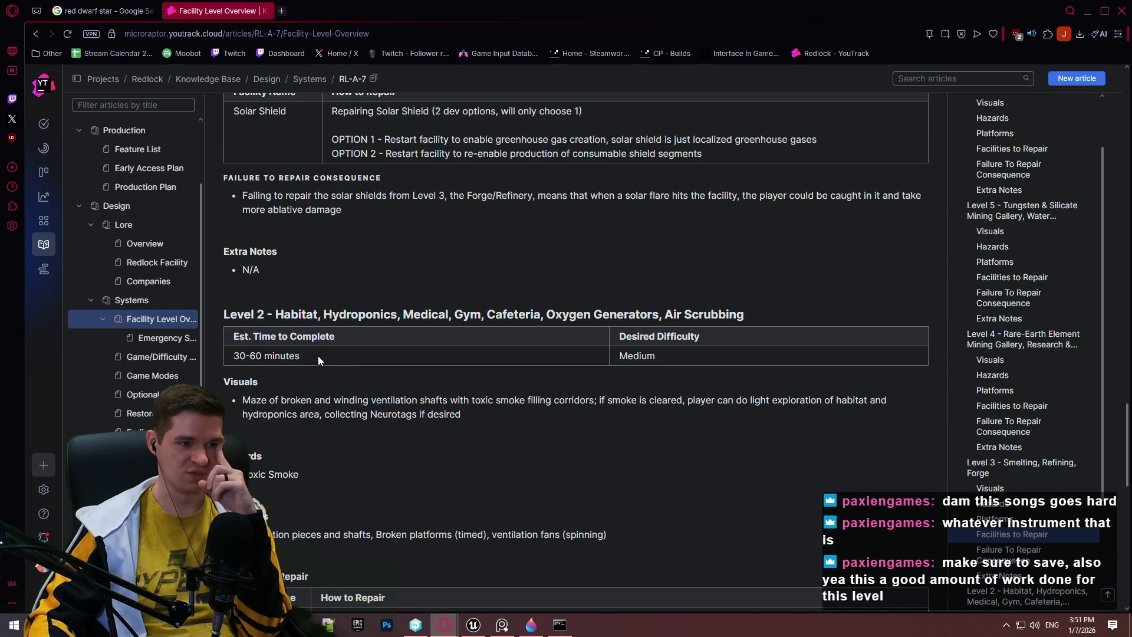
{"action": "left_click_drag", "start_coordinate": [319, 361], "coordinate": [224, 352]}
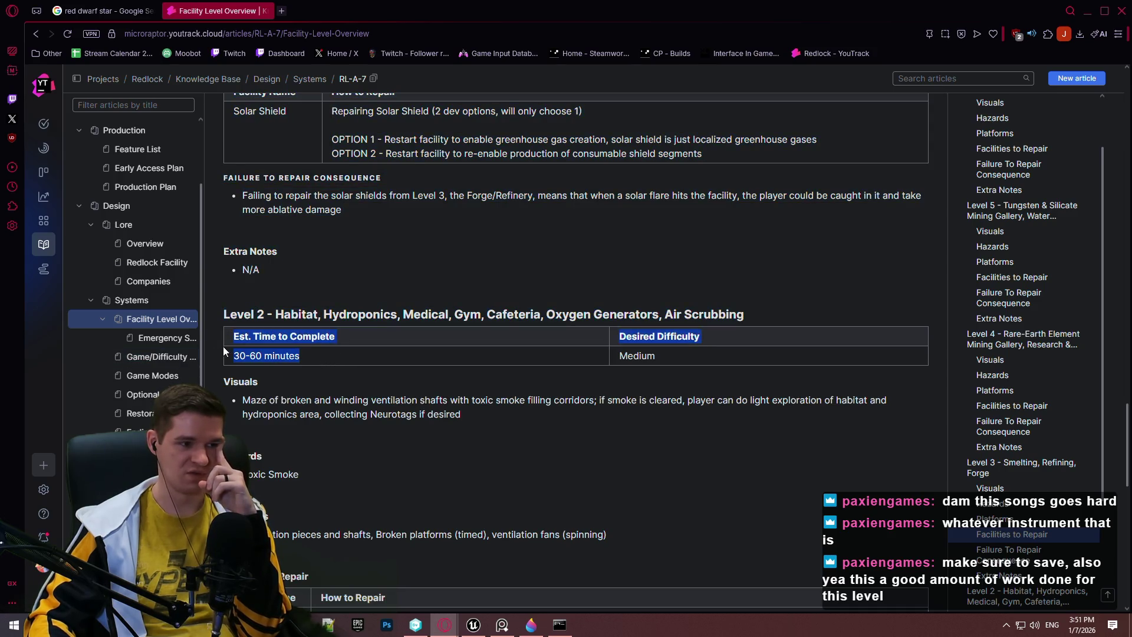
{"action": "left_click", "coordinate": [373, 381]}
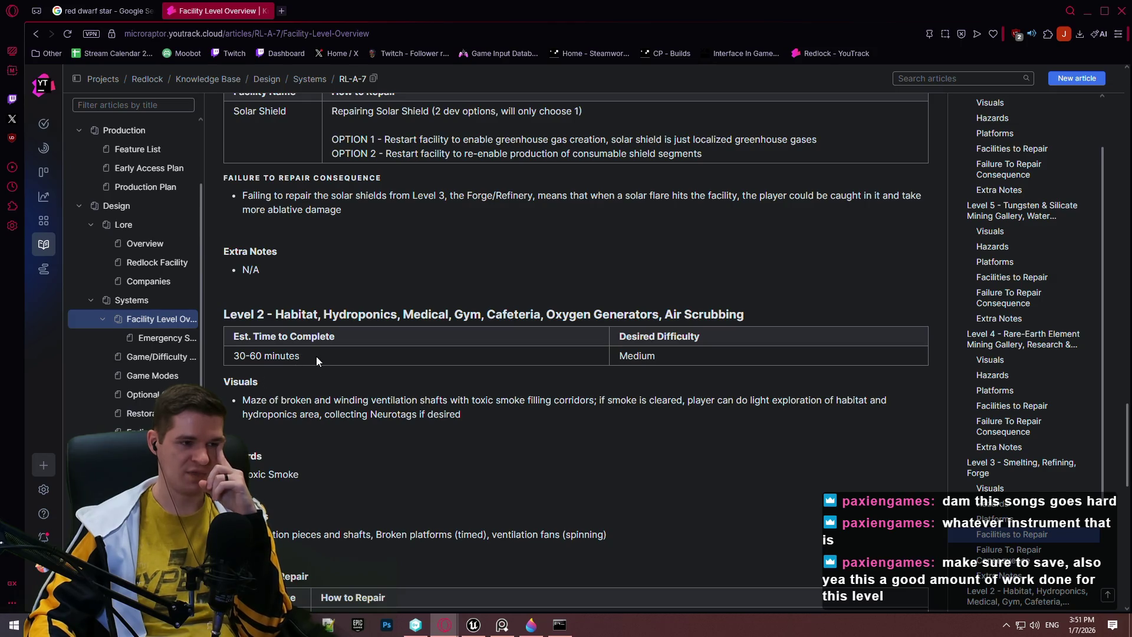
{"action": "left_click_drag", "start_coordinate": [316, 356], "coordinate": [235, 359]}
{"action": "left_click", "coordinate": [418, 380]}
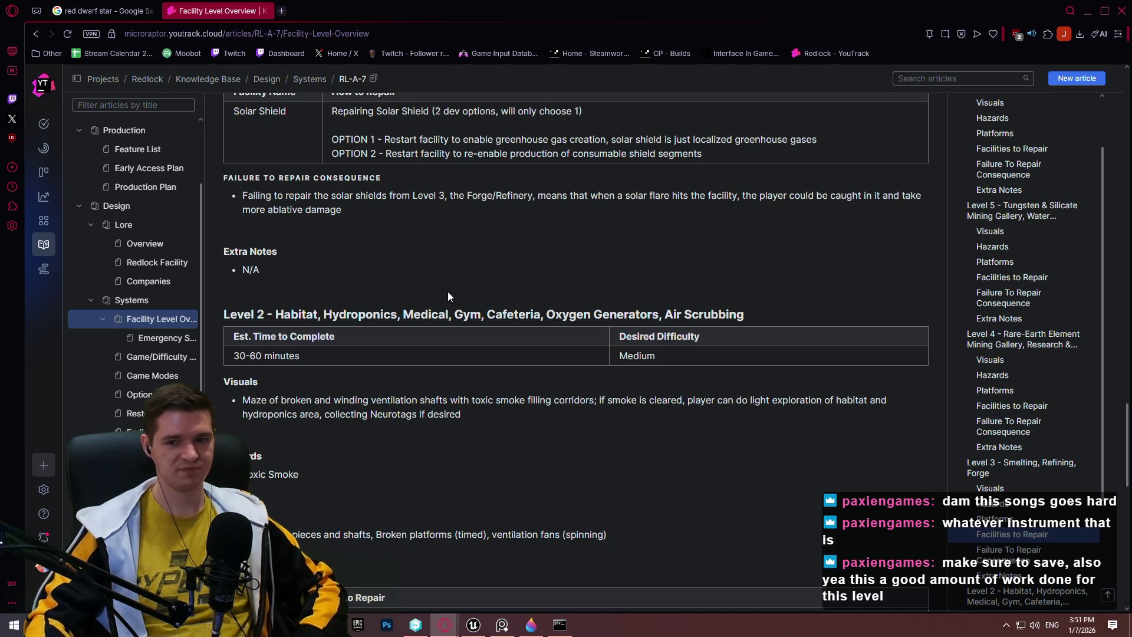
{"action": "left_click", "coordinate": [483, 632]}
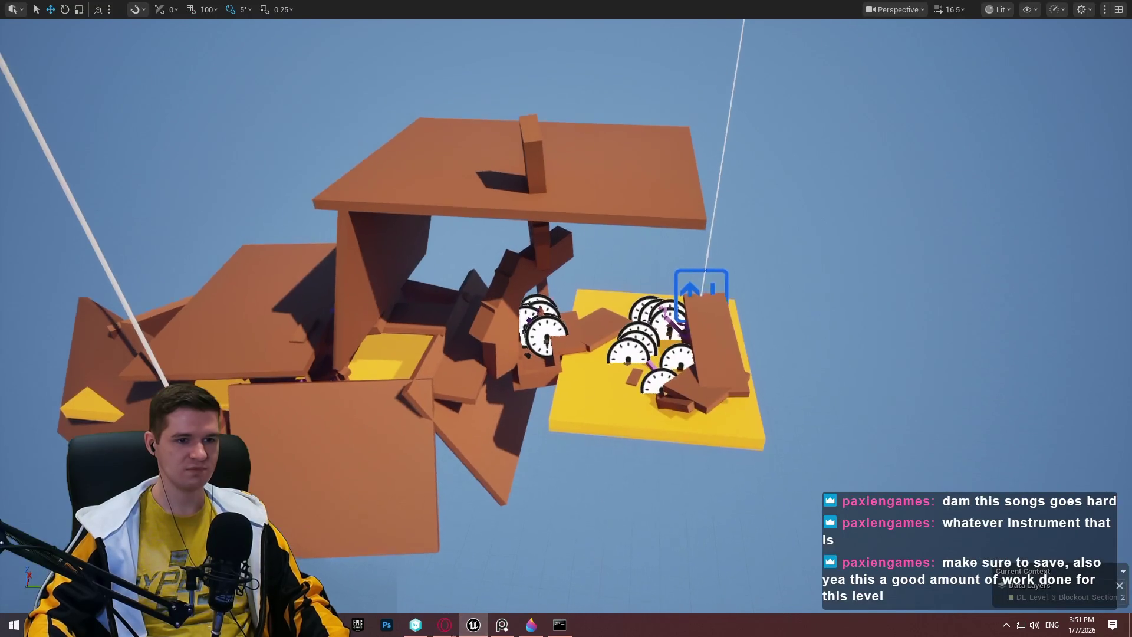
{"action": "key", "text": "w"}
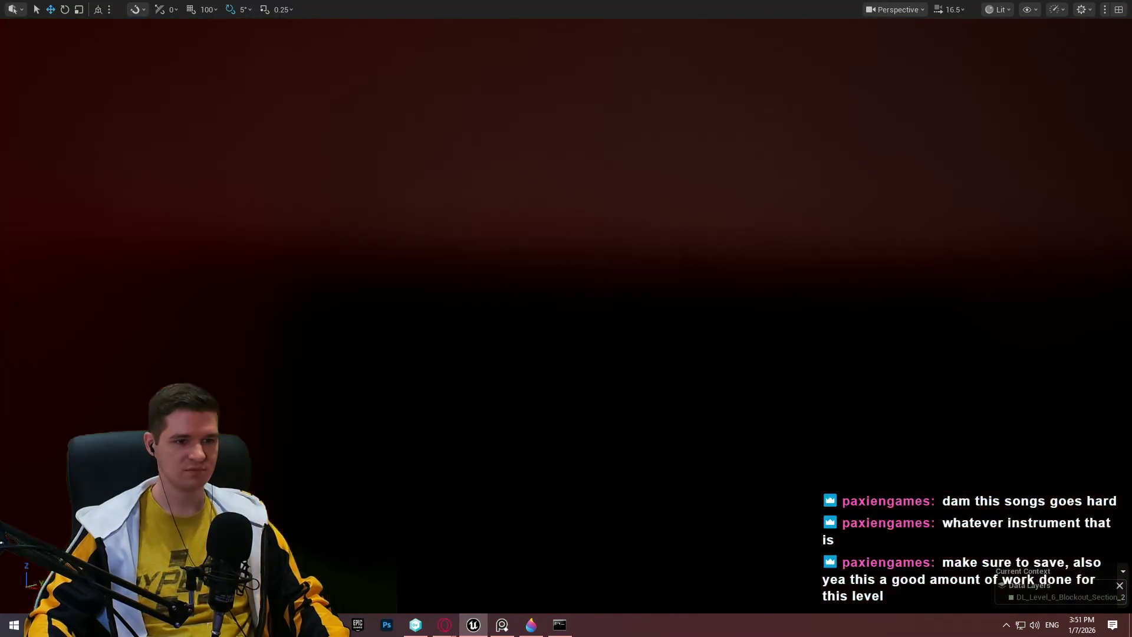
{"action": "key", "text": "w"}
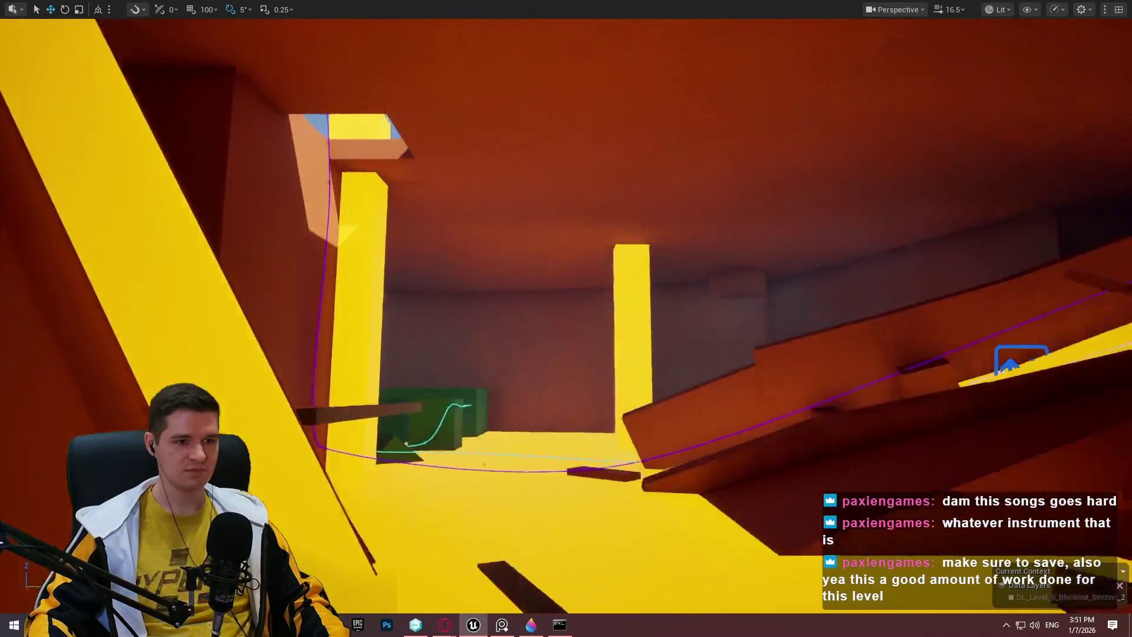
{"action": "key", "text": "w"}
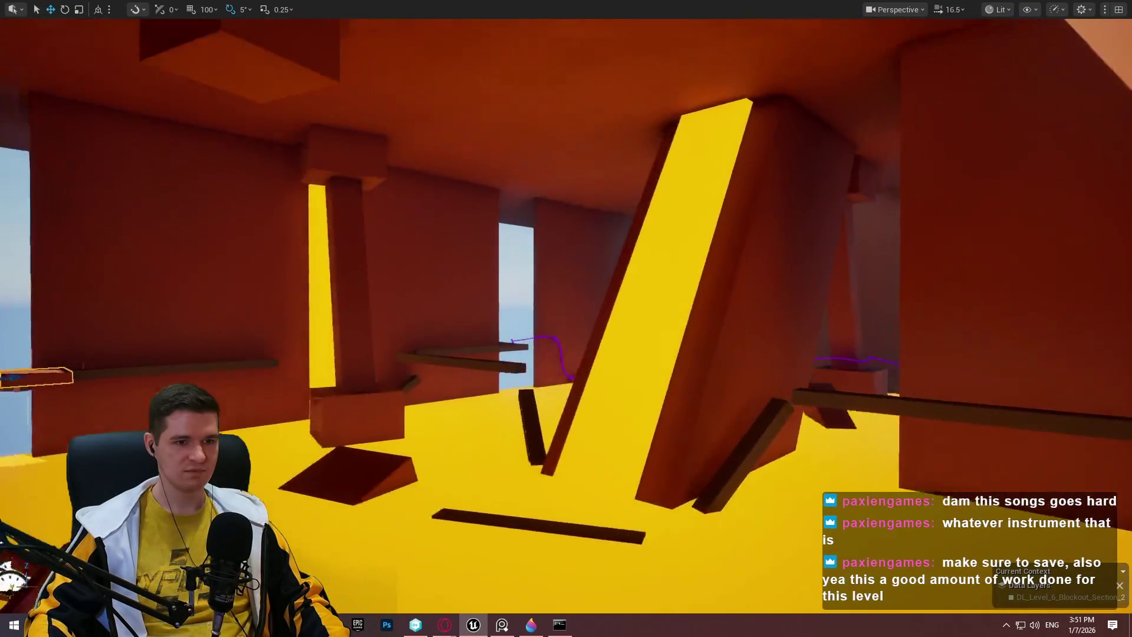
{"action": "key", "text": "w"}
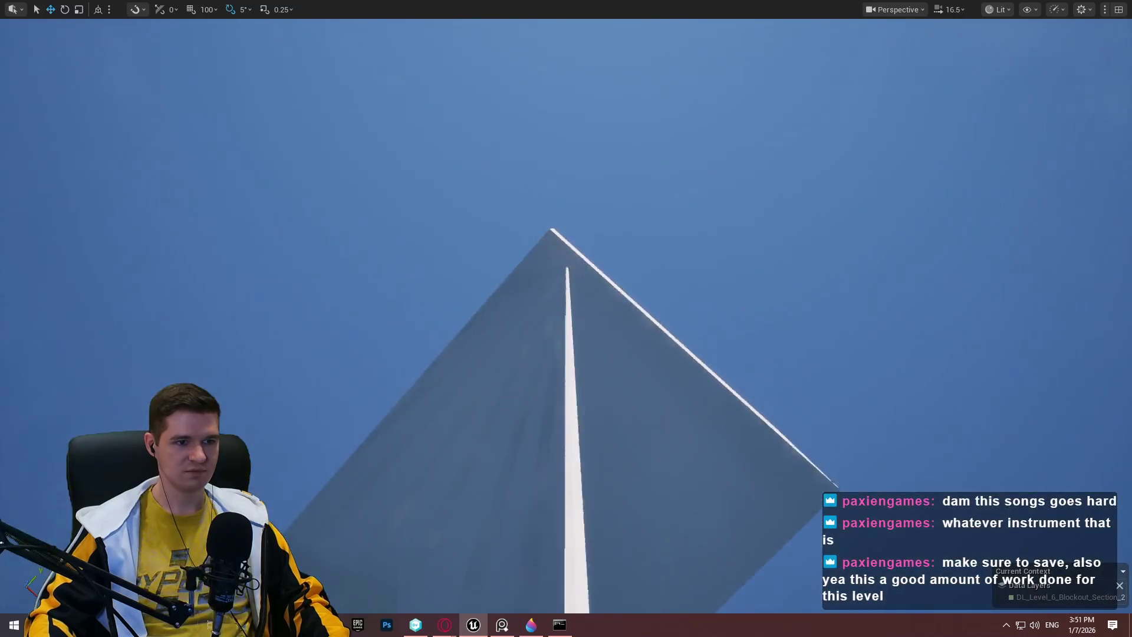
{"action": "key", "text": "w"}
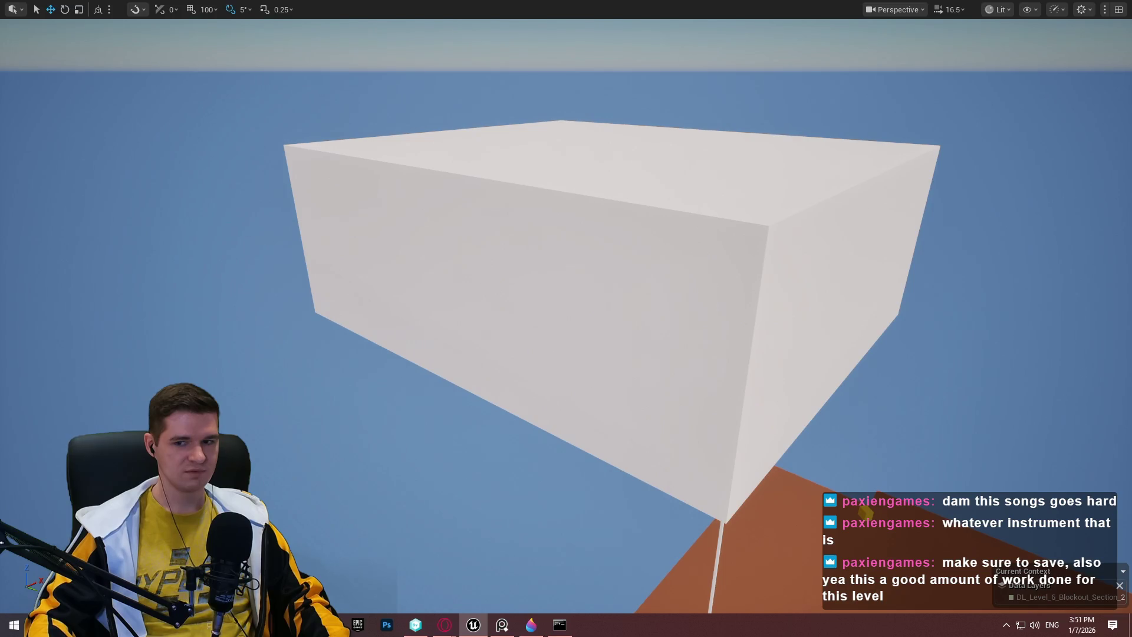
{"action": "key", "text": "w"}
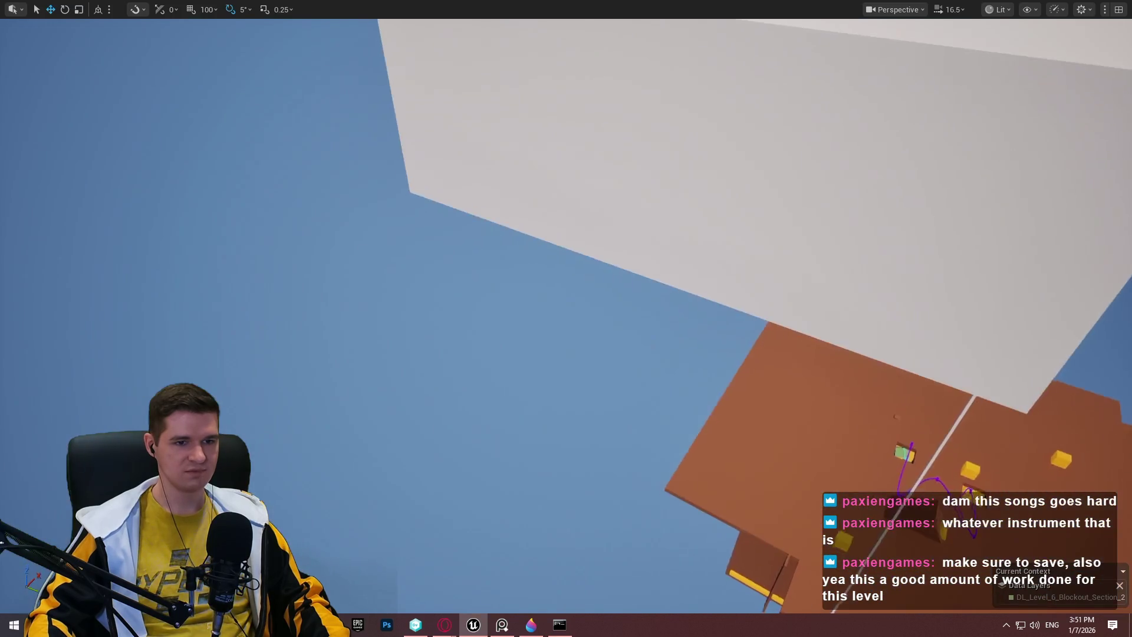
{"action": "key", "text": "w"}
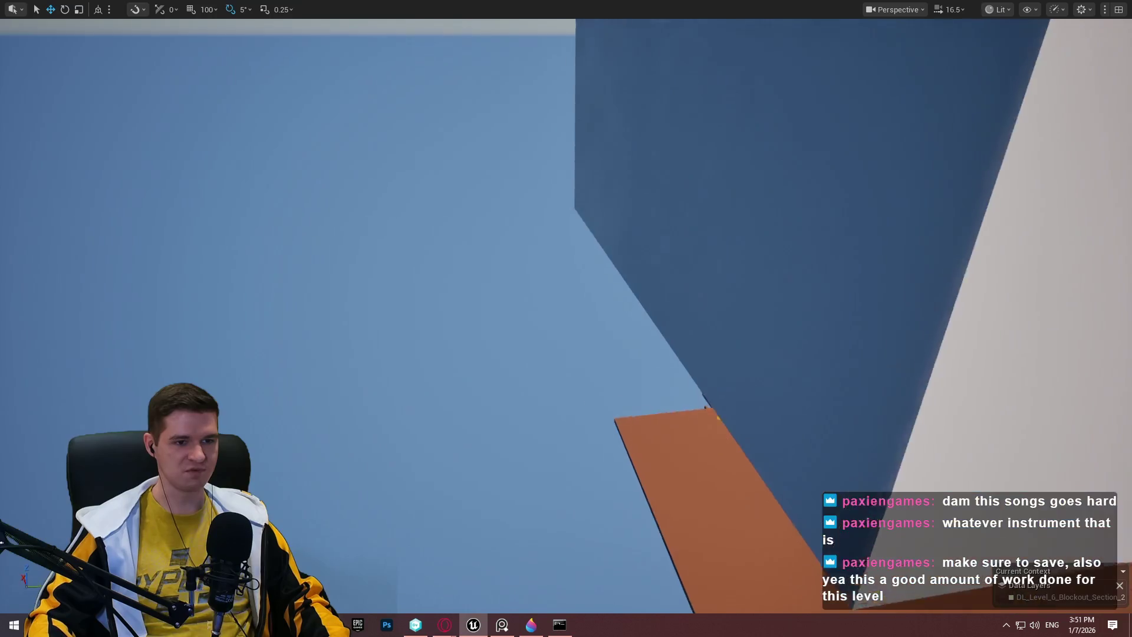
{"action": "key", "text": "w"}
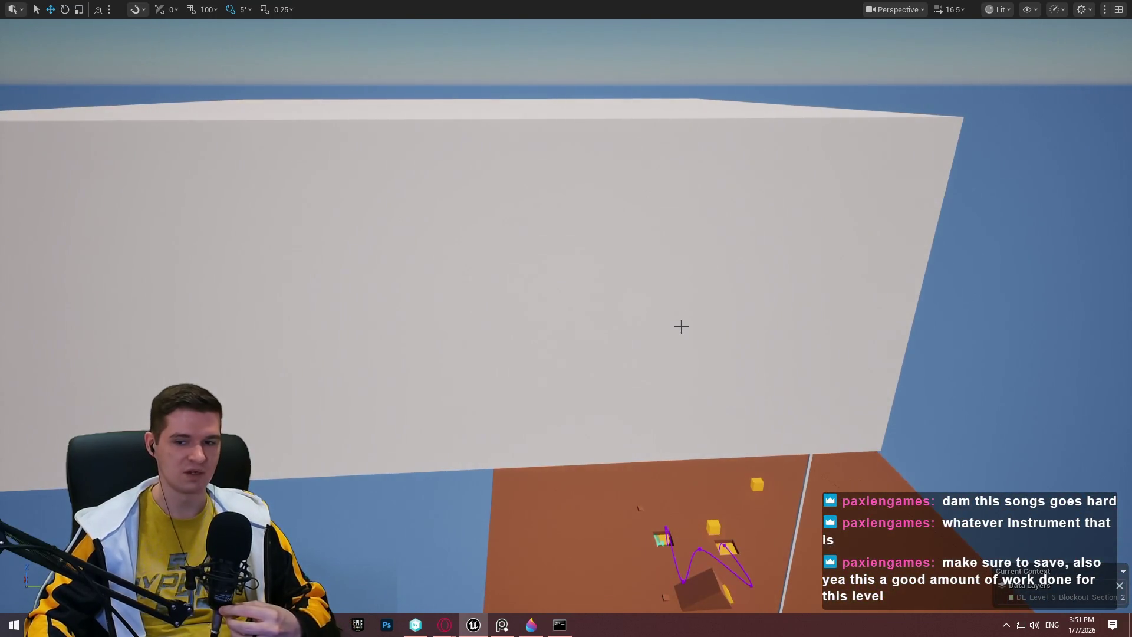
{"action": "key", "text": "w"}
{"action": "scroll", "coordinate": [885, 309], "scroll_direction": "down", "scroll_amount": 2}
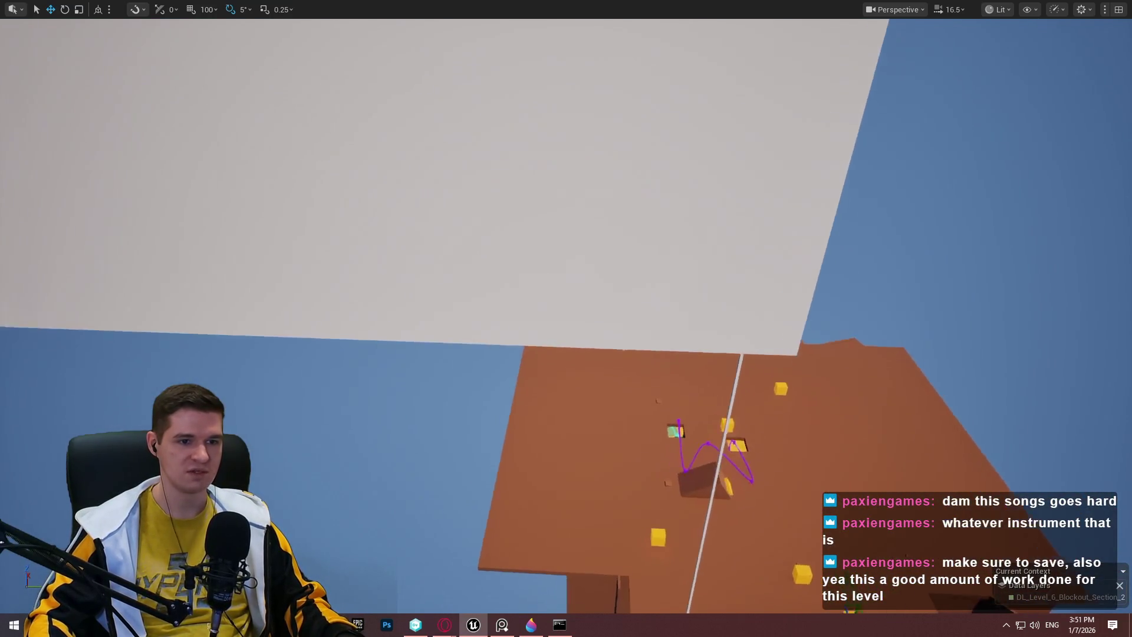
{"action": "key", "text": "w"}
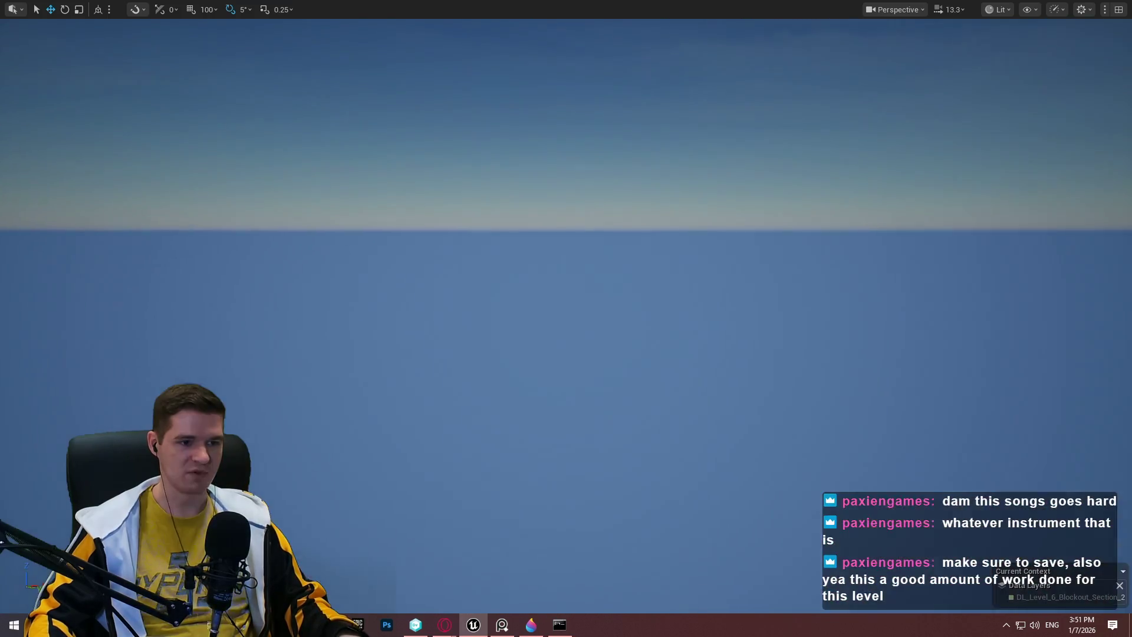
{"action": "key", "text": "w"}
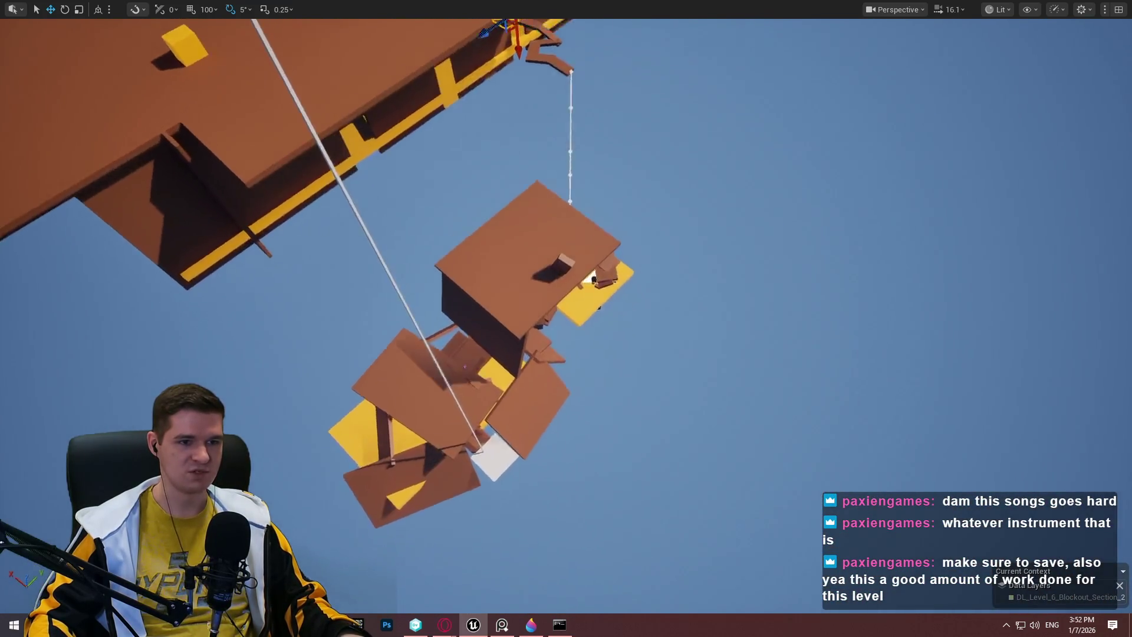
{"action": "scroll", "coordinate": [566, 318], "scroll_direction": "up", "scroll_amount": 2}
{"action": "key", "text": "w"}
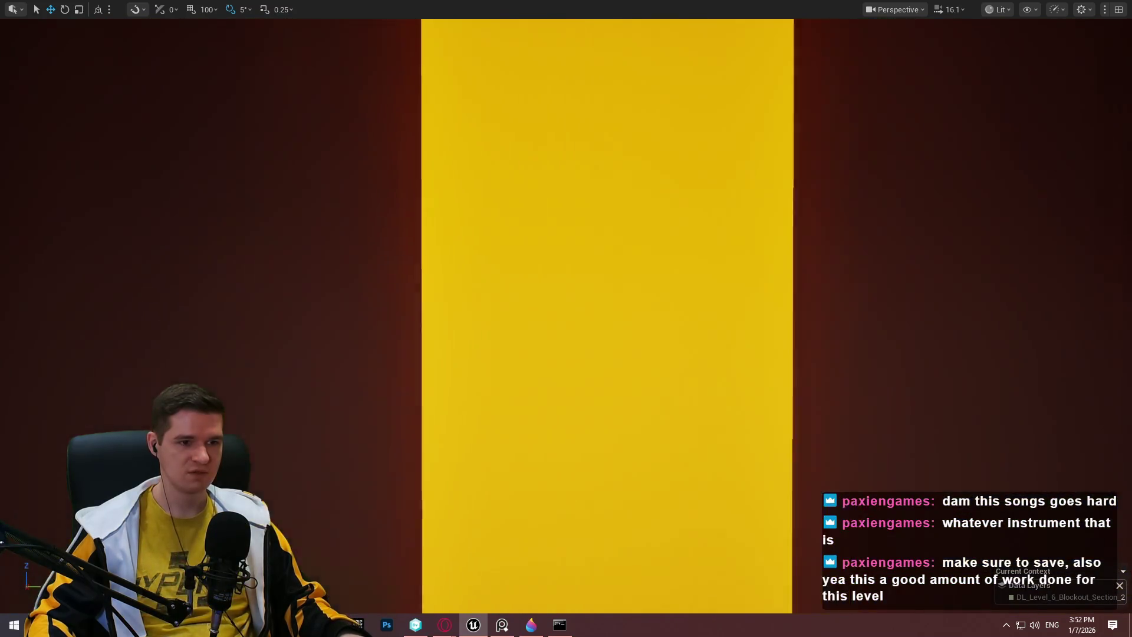
{"action": "key", "text": "w"}
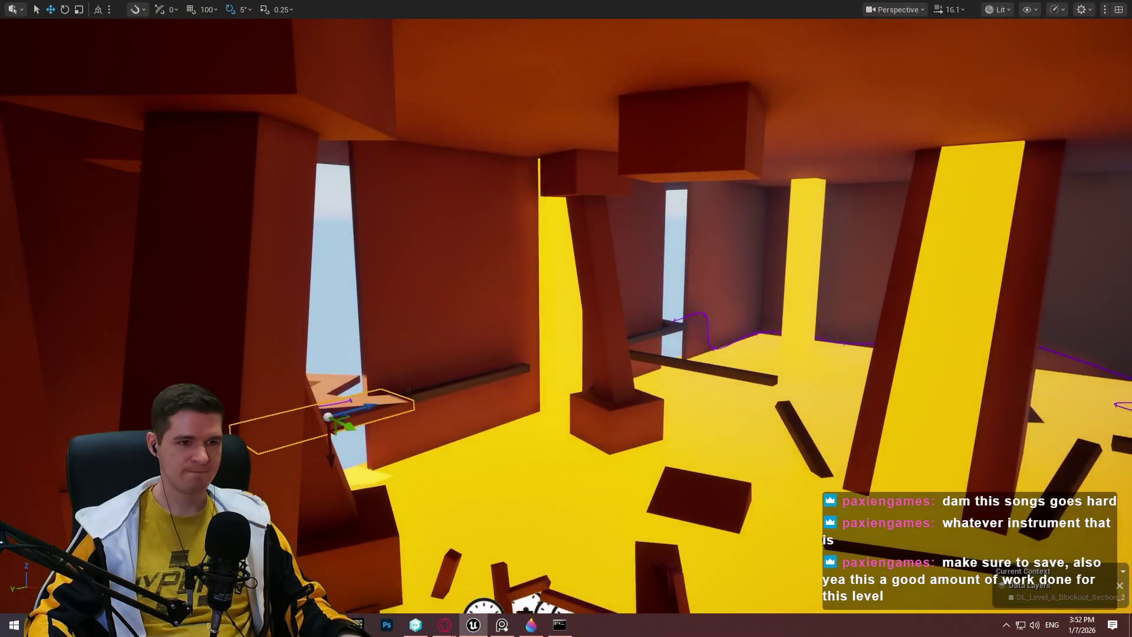
{"action": "key", "text": "w"}
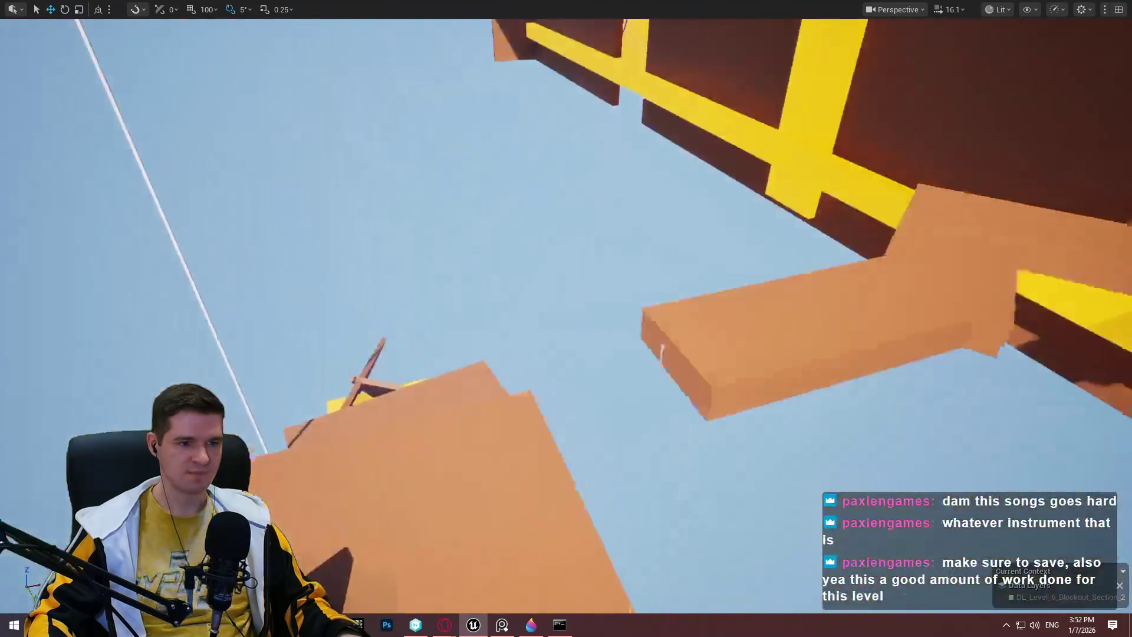
{"action": "key", "text": "w"}
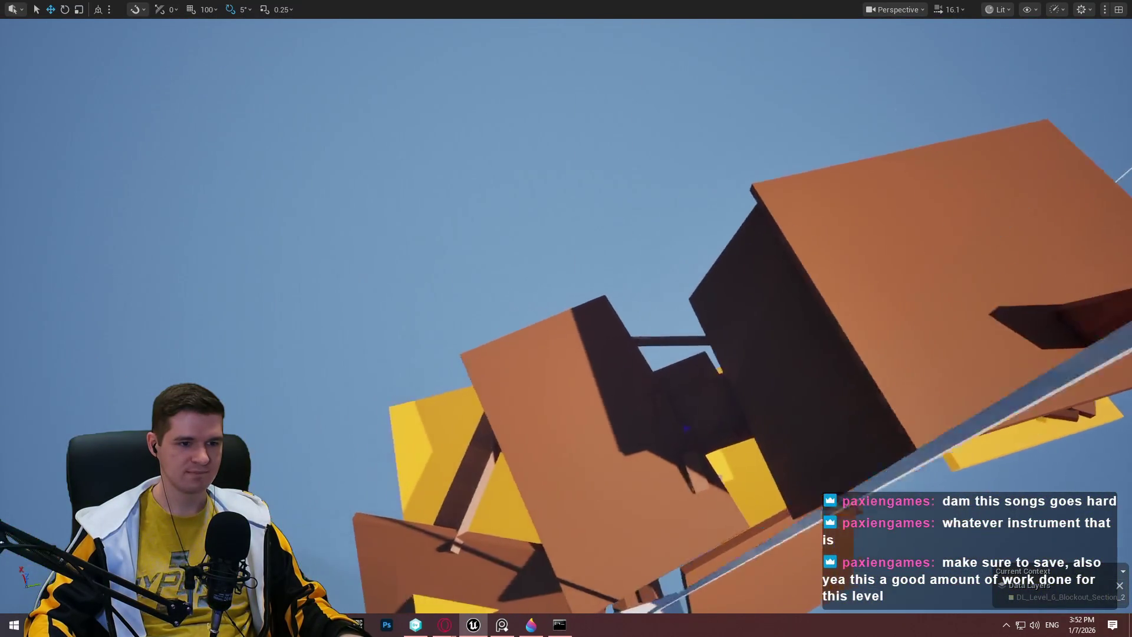
{"action": "key", "text": "w"}
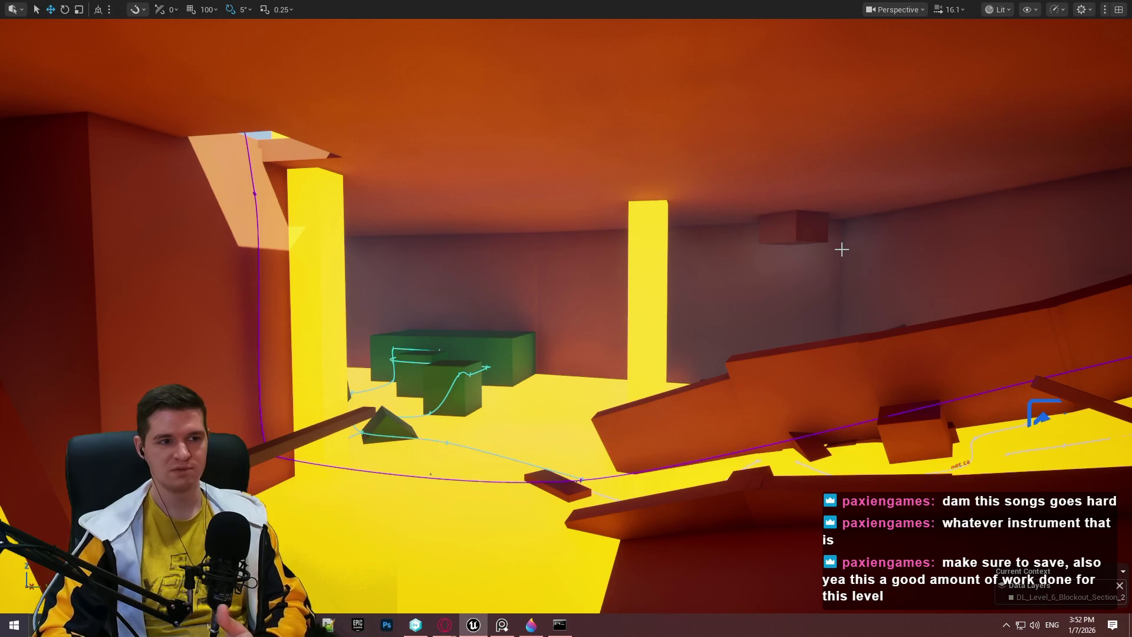
{"action": "key", "text": "w"}
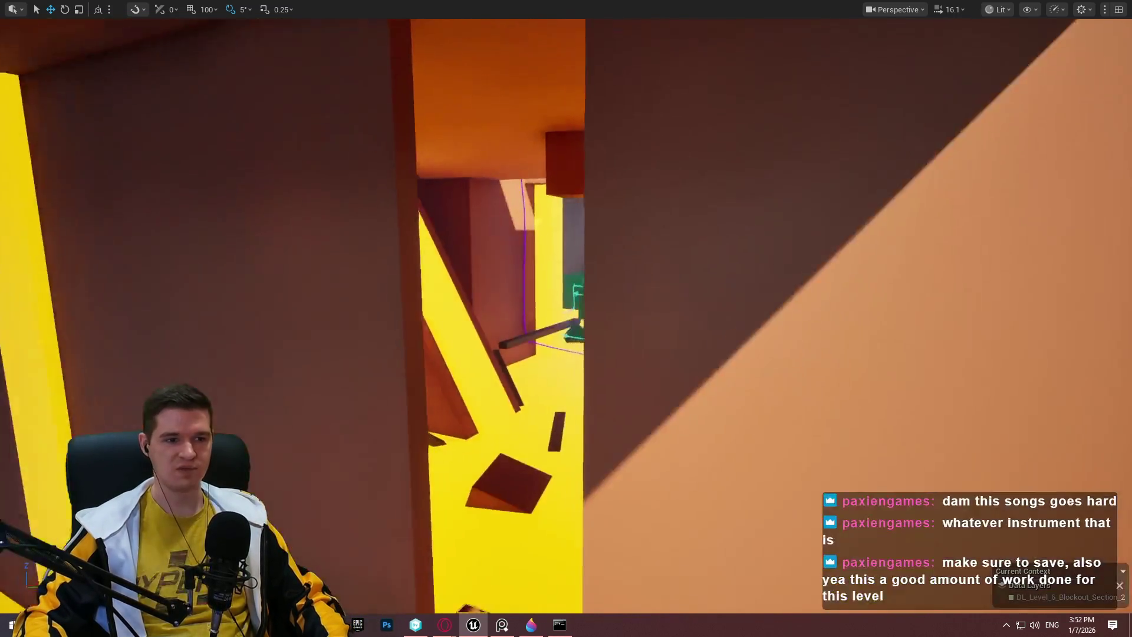
{"action": "key", "text": "s"}
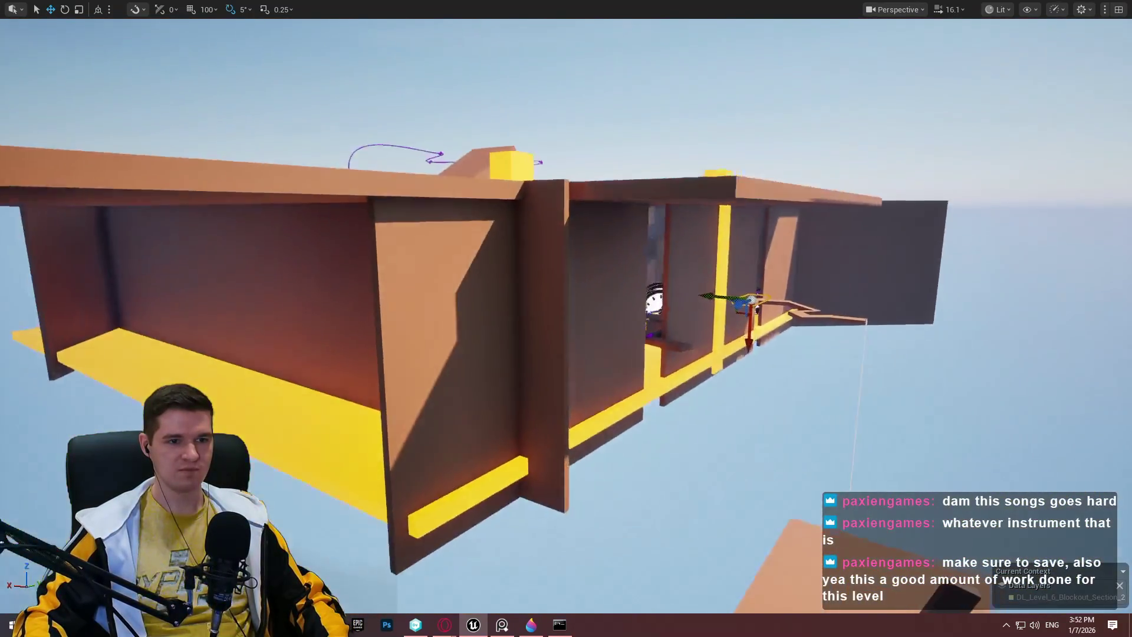
{"action": "key", "text": "w"}
{"action": "key", "text": "w"}
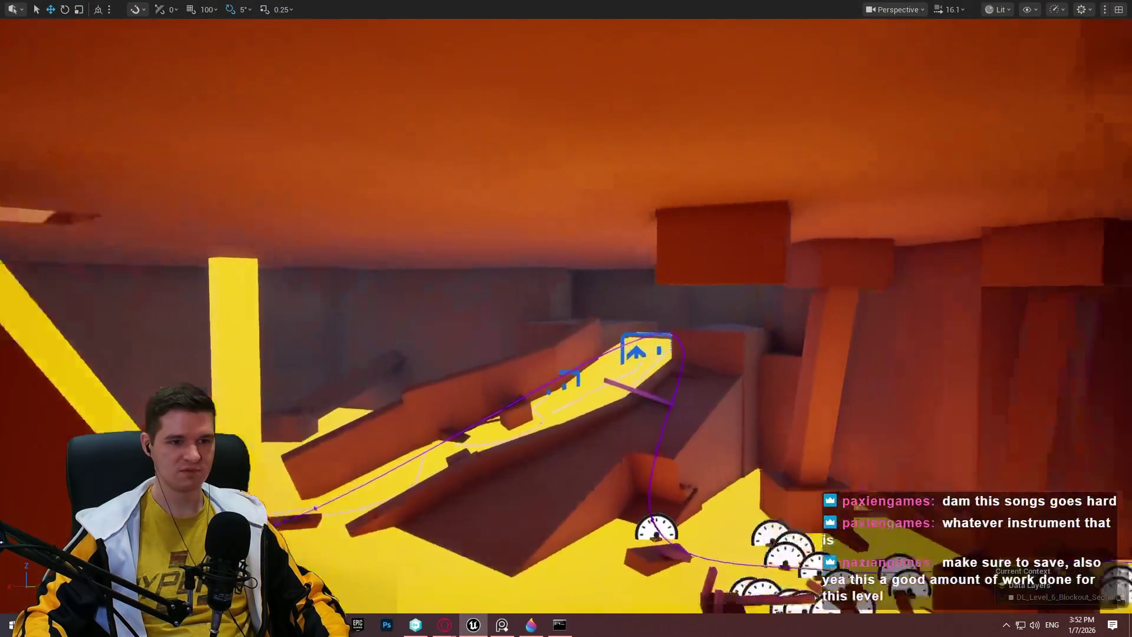
{"action": "key", "text": "w"}
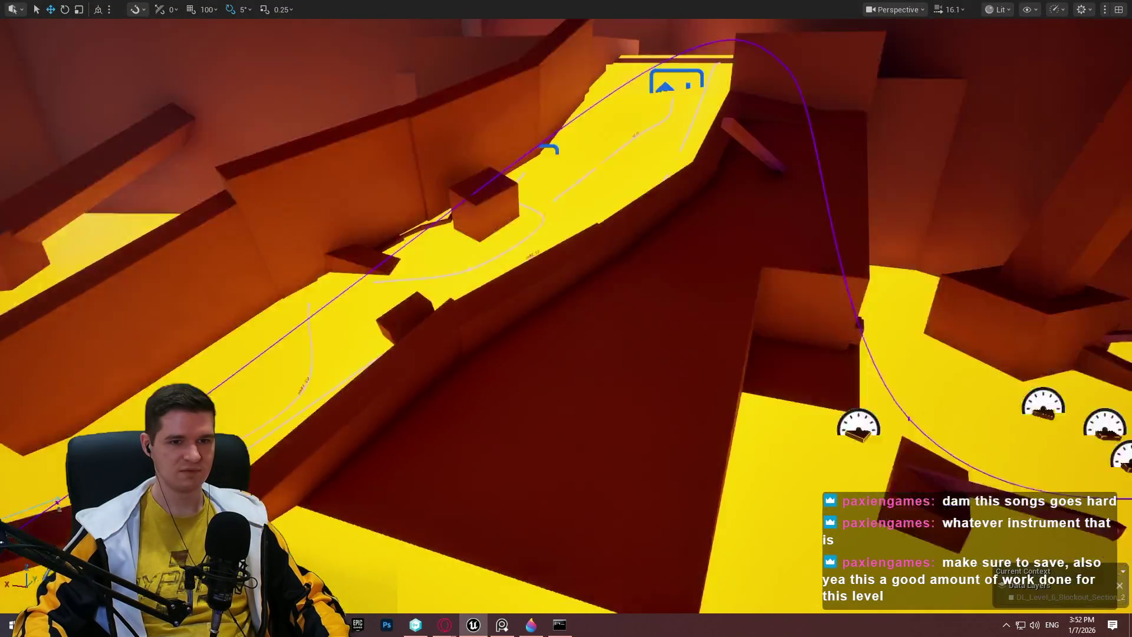
{"action": "key", "text": "w"}
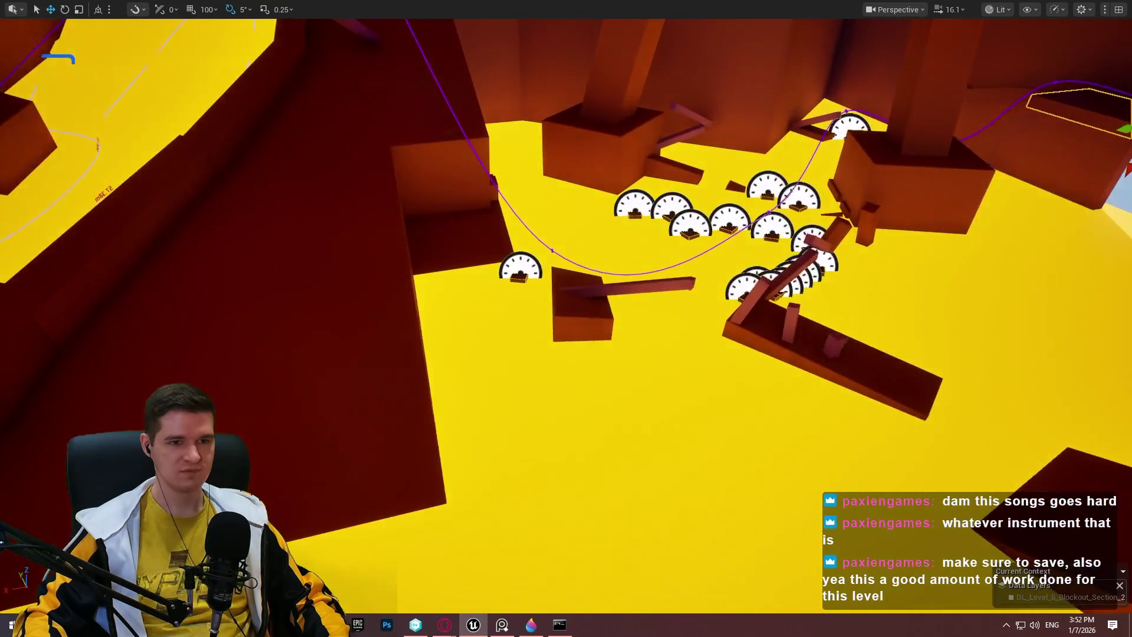
{"action": "key", "text": "w"}
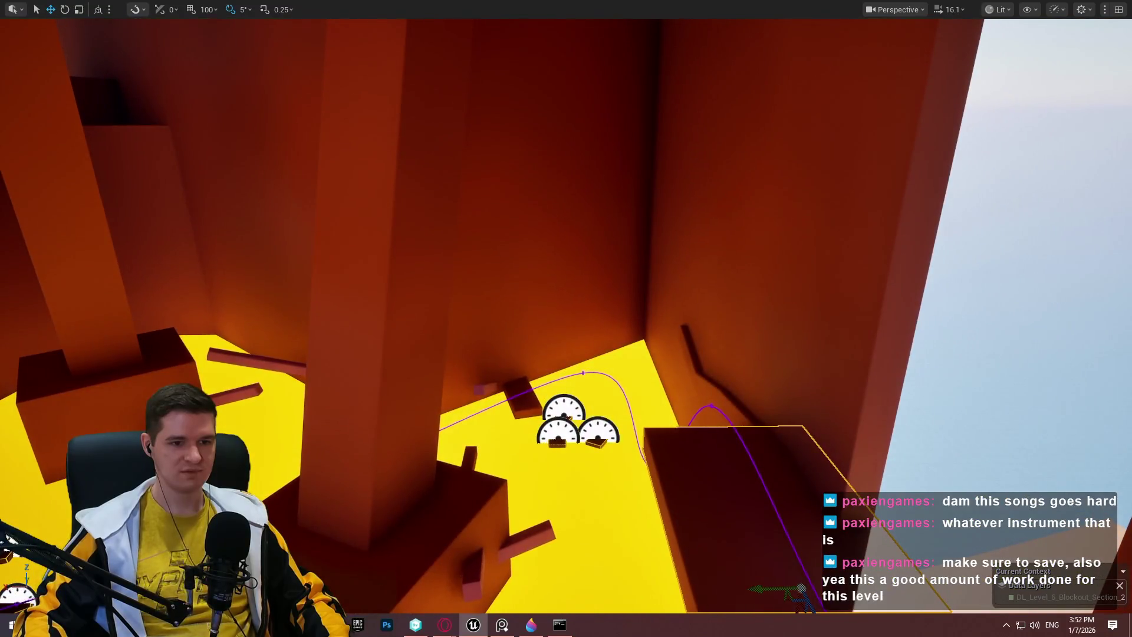
{"action": "right_click", "coordinate": [707, 492]}
{"action": "left_click", "coordinate": [762, 488]}
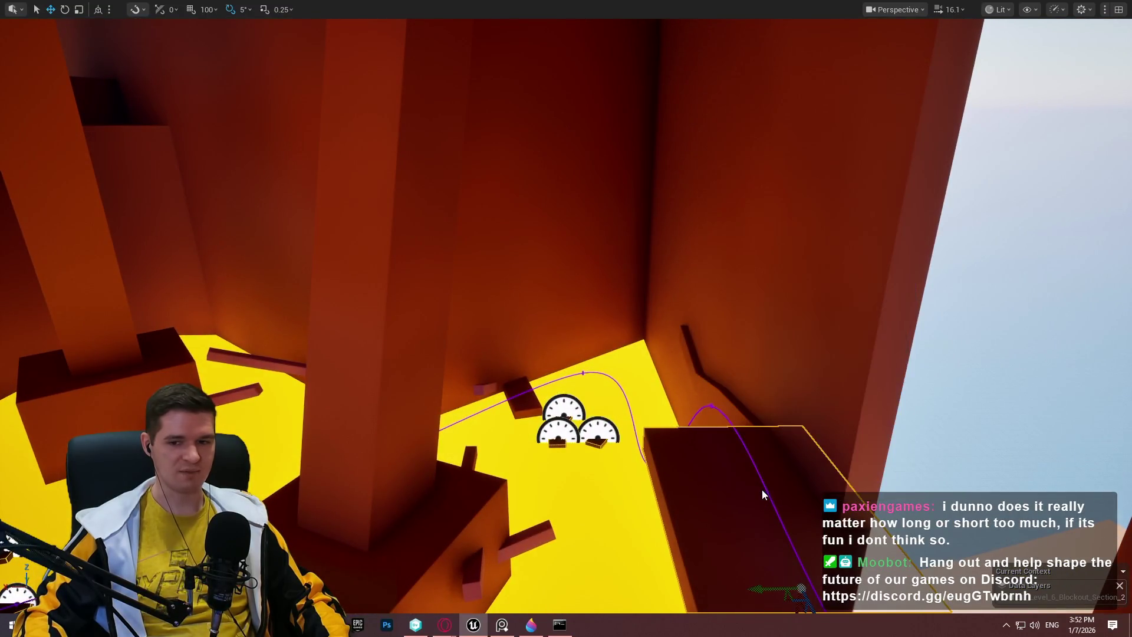
- Run the mannequin up the ramp through the course, then end the play session
{"action": "key", "text": "w"}
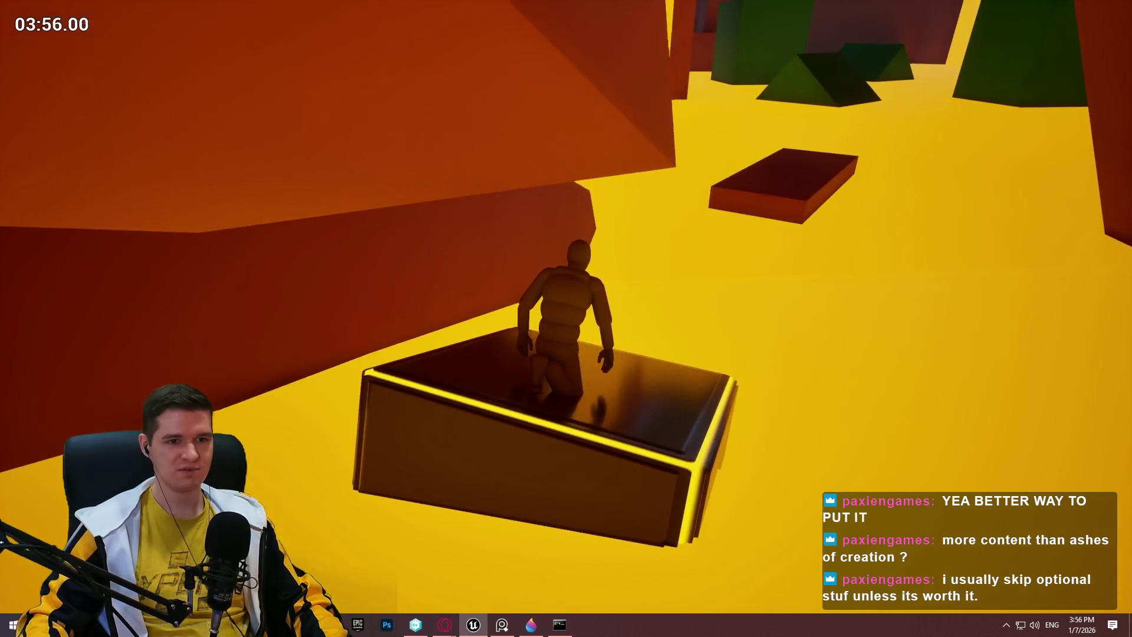
{"action": "key", "text": "Escape"}
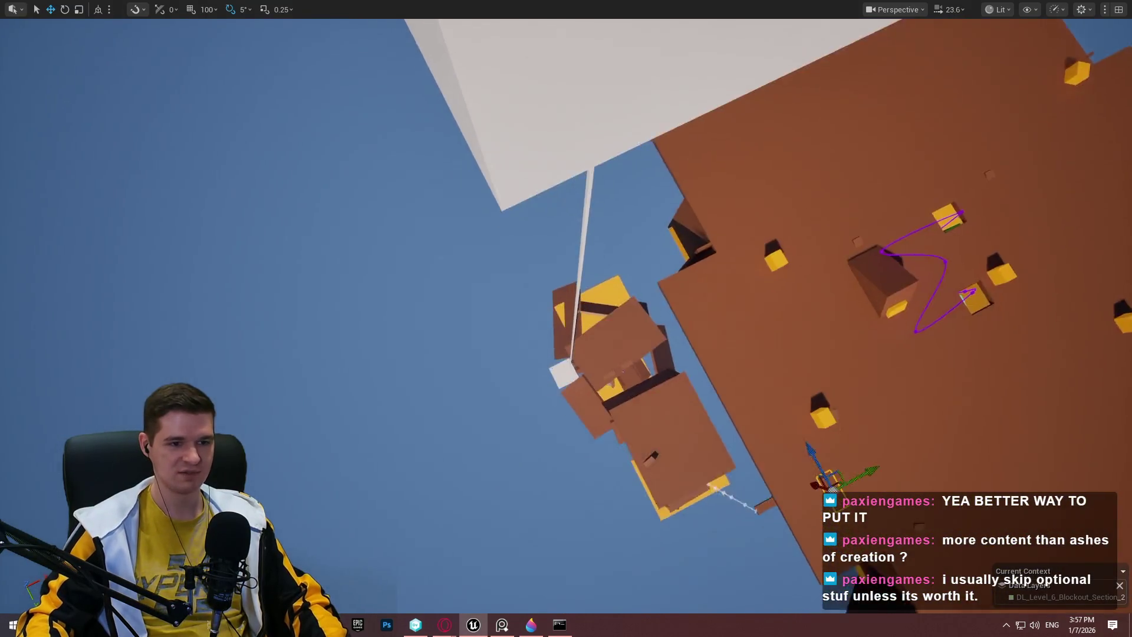
{"action": "key", "text": "w"}
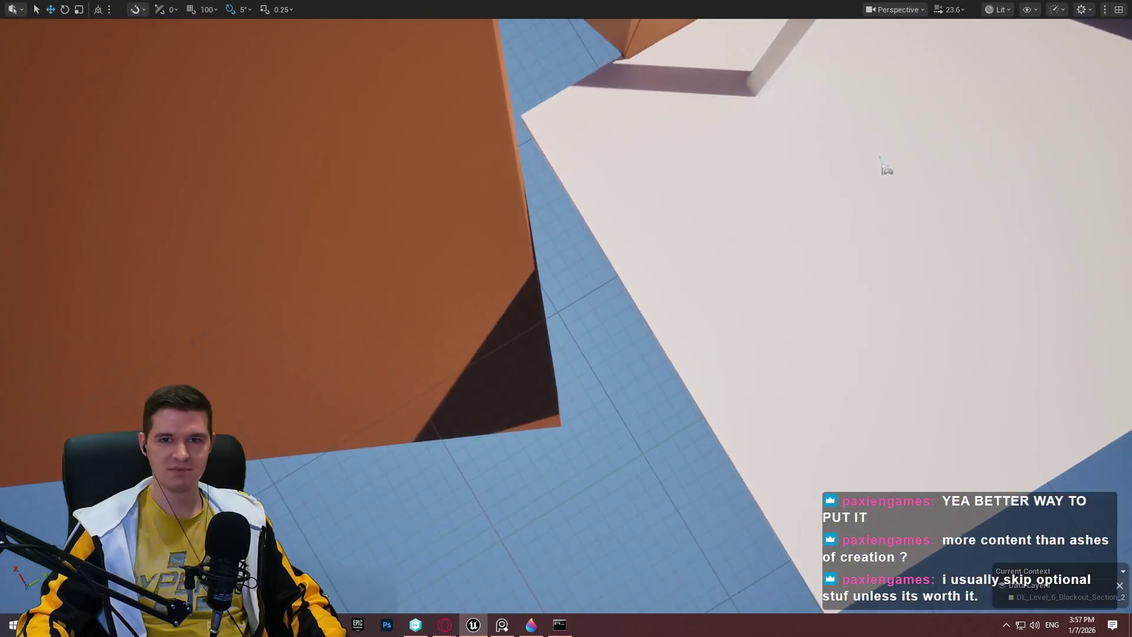
{"action": "mouse_move", "coordinate": [884, 168]}
{"action": "left_mouse_down"}
{"action": "mouse_move", "coordinate": [707, 412]}
{"action": "mouse_move", "coordinate": [596, 526]}
{"action": "mouse_move", "coordinate": [370, 534]}
{"action": "mouse_move", "coordinate": [518, 521]}
{"action": "mouse_move", "coordinate": [589, 460]}
{"action": "mouse_move", "coordinate": [642, 271]}
{"action": "mouse_move", "coordinate": [596, 247]}
{"action": "mouse_move", "coordinate": [601, 224]}
{"action": "left_mouse_up"}
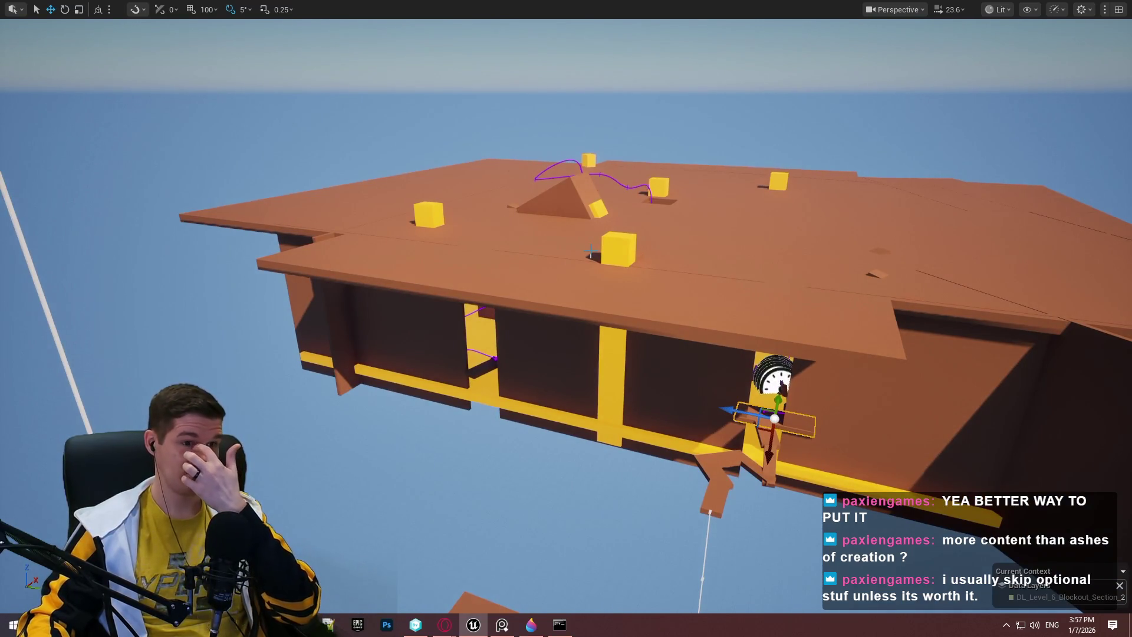
{"action": "mouse_move", "coordinate": [592, 257]}
{"action": "left_mouse_down"}
{"action": "mouse_move", "coordinate": [625, 255]}
{"action": "mouse_move", "coordinate": [608, 242]}
{"action": "mouse_move", "coordinate": [613, 277]}
{"action": "mouse_move", "coordinate": [613, 236]}
{"action": "mouse_move", "coordinate": [467, 392]}
{"action": "left_mouse_up"}
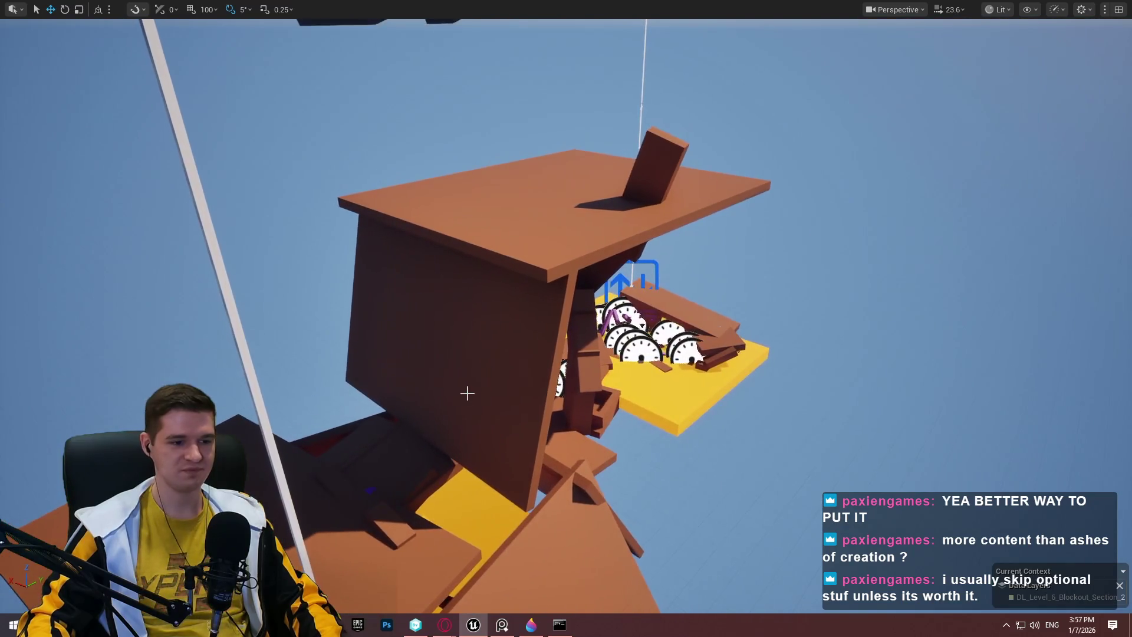
{"action": "mouse_move", "coordinate": [453, 630]}
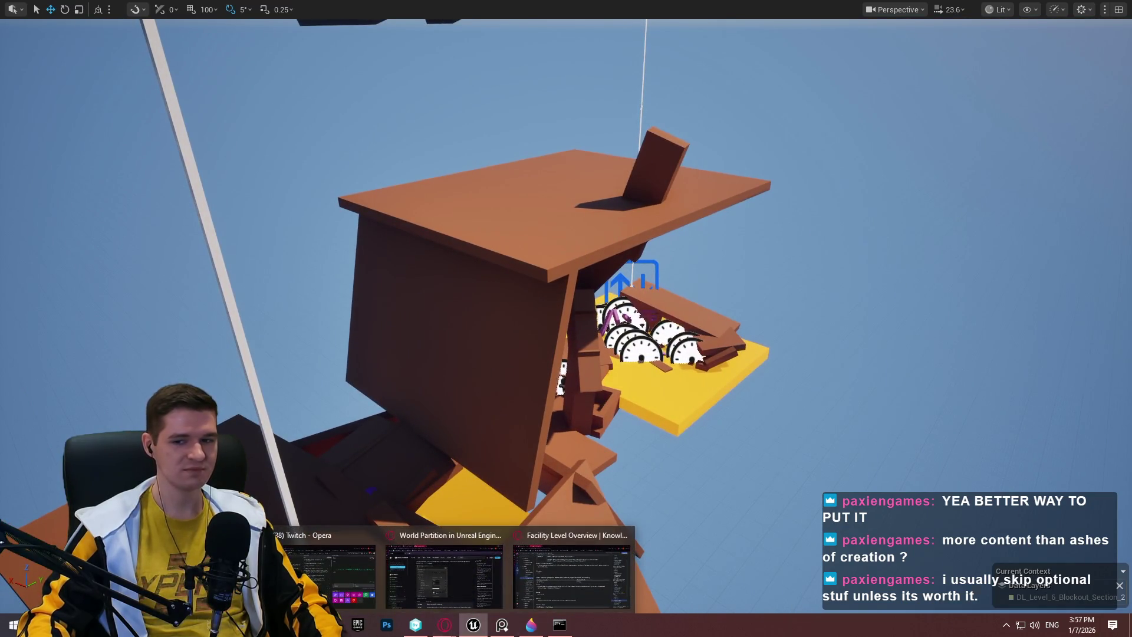
{"action": "mouse_move", "coordinate": [677, 386]}
{"action": "left_mouse_down"}
{"action": "mouse_move", "coordinate": [774, 598]}
{"action": "mouse_move", "coordinate": [678, 381]}
{"action": "left_mouse_up"}
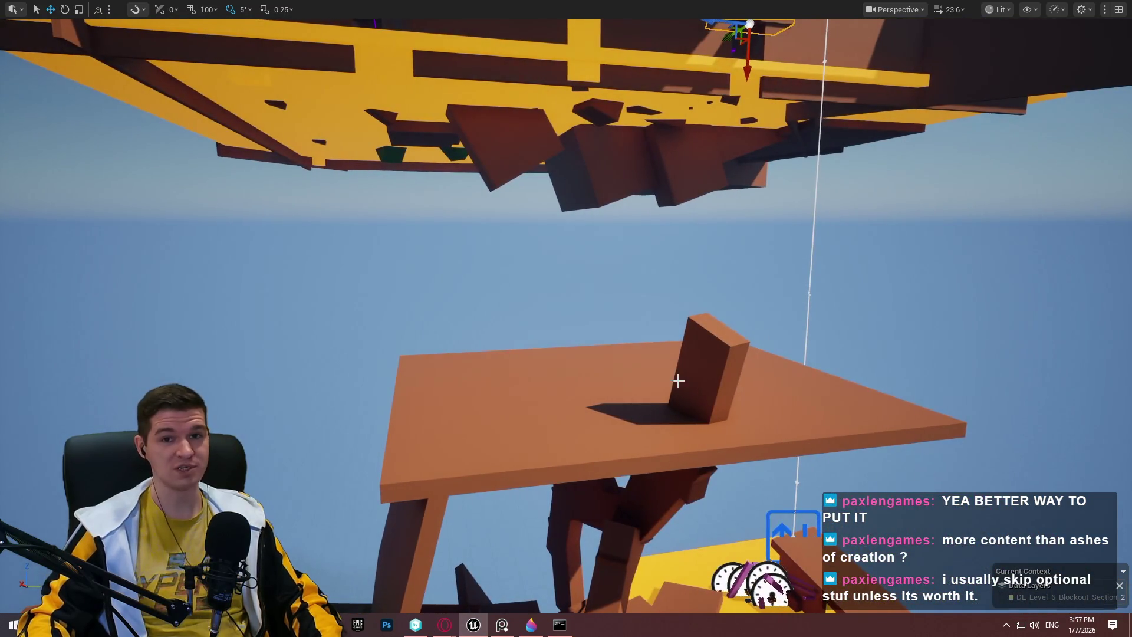
{"action": "mouse_move", "coordinate": [737, 300]}
{"action": "left_mouse_down"}
{"action": "mouse_move", "coordinate": [713, 324]}
{"action": "mouse_move", "coordinate": [643, 319]}
{"action": "left_mouse_up"}
{"action": "mouse_move", "coordinate": [452, 625]}
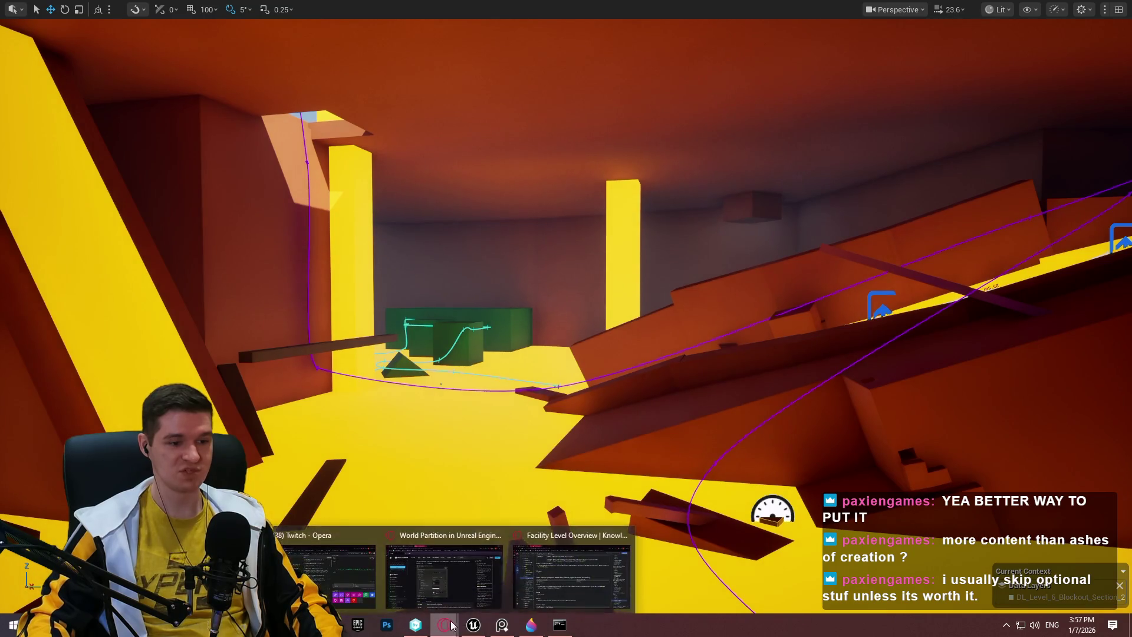
{"action": "left_click", "coordinate": [583, 570]}
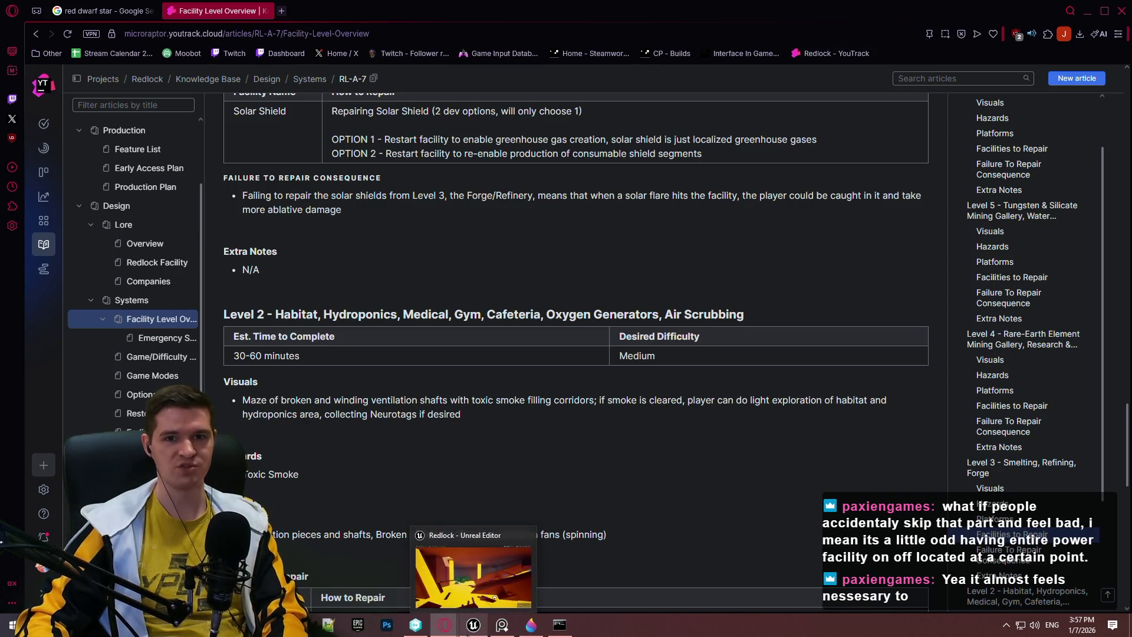
{"action": "left_click", "coordinate": [471, 613]}
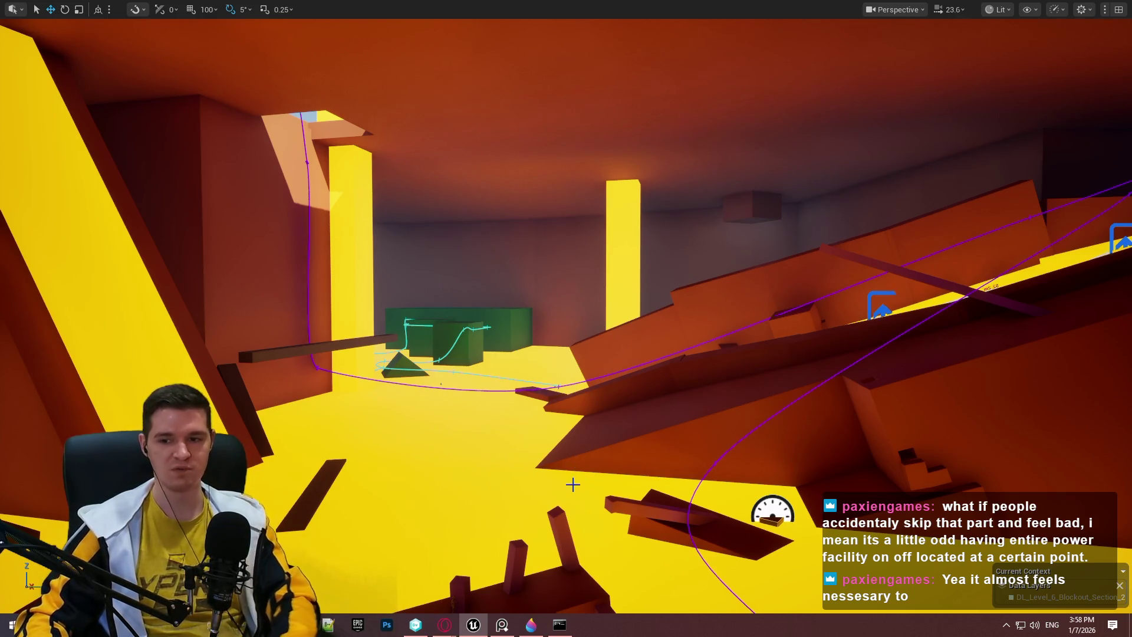
{"action": "scroll", "coordinate": [573, 485], "scroll_direction": "down", "scroll_amount": 2}
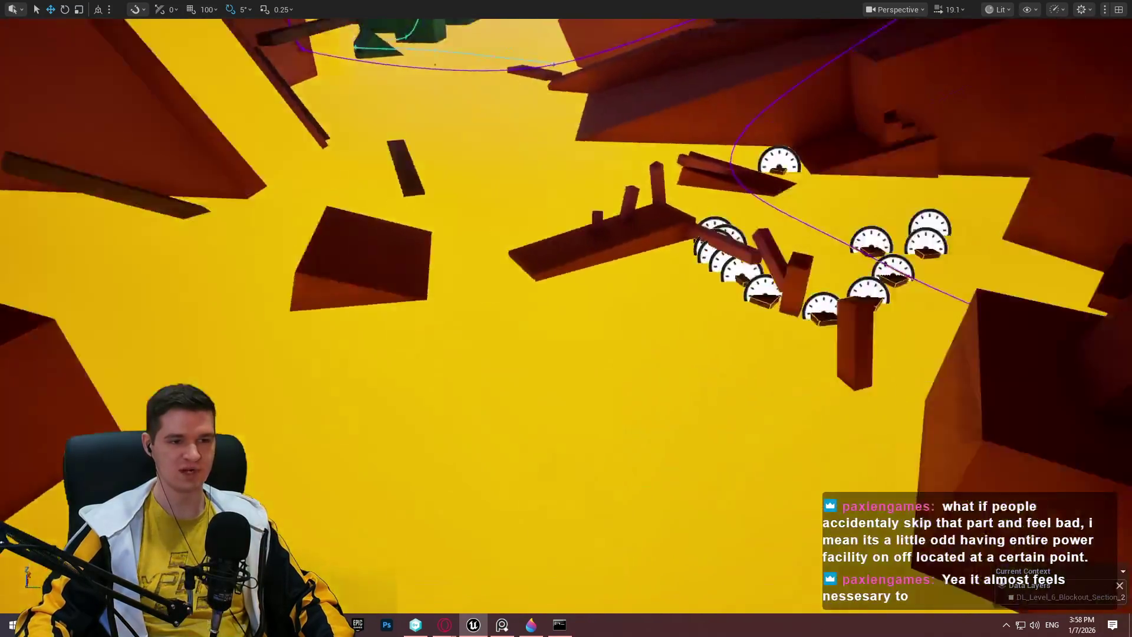
{"action": "scroll", "coordinate": [566, 318], "scroll_direction": "down", "scroll_amount": 2}
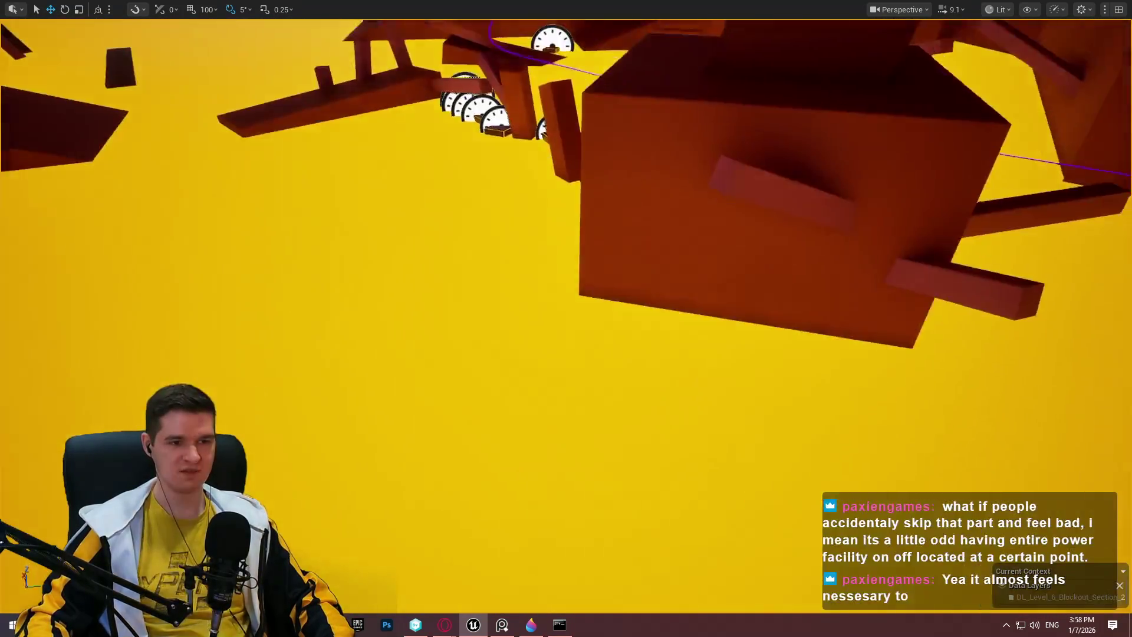
{"action": "key", "text": "s"}
{"action": "scroll", "coordinate": [676, 407], "scroll_direction": "down", "scroll_amount": 1}
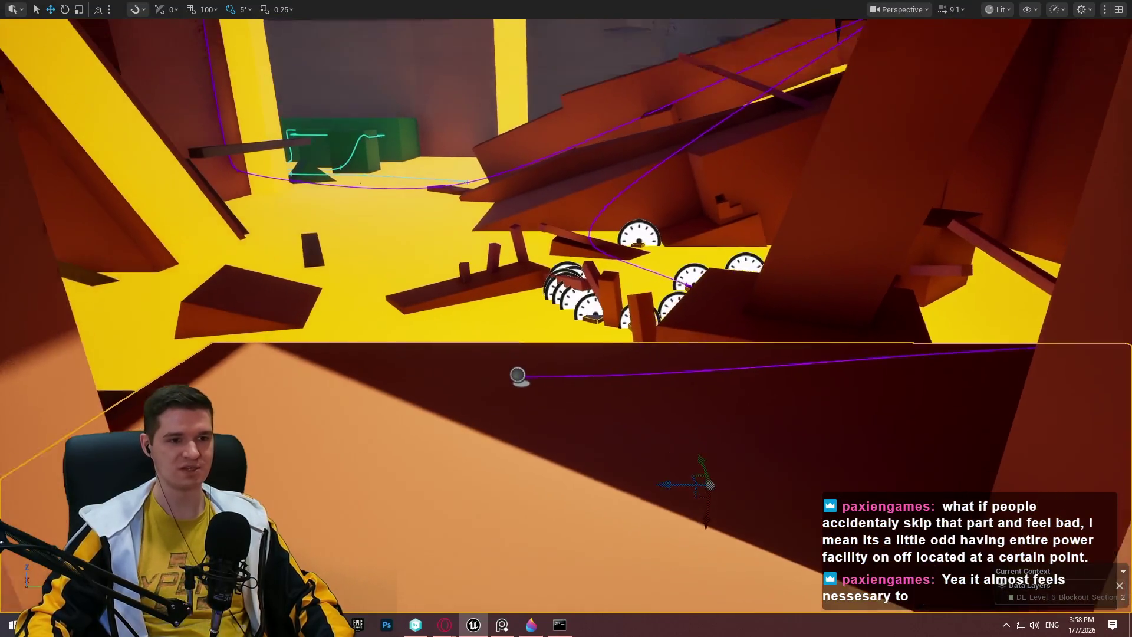
{"action": "key", "text": "w"}
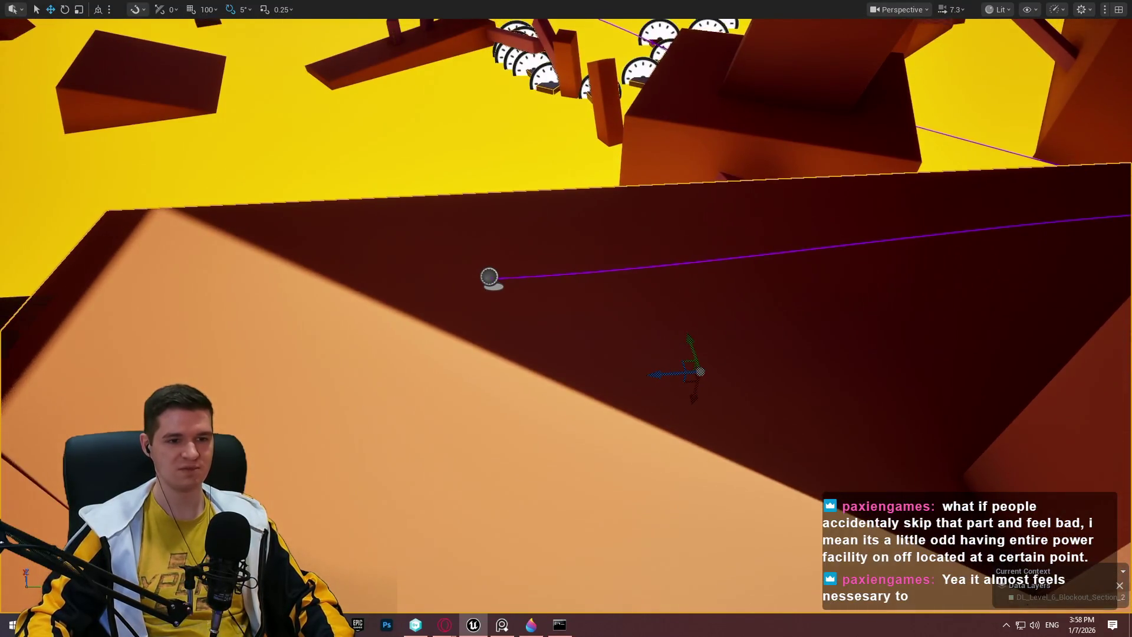
{"action": "scroll", "coordinate": [566, 318], "scroll_direction": "down", "scroll_amount": 2}
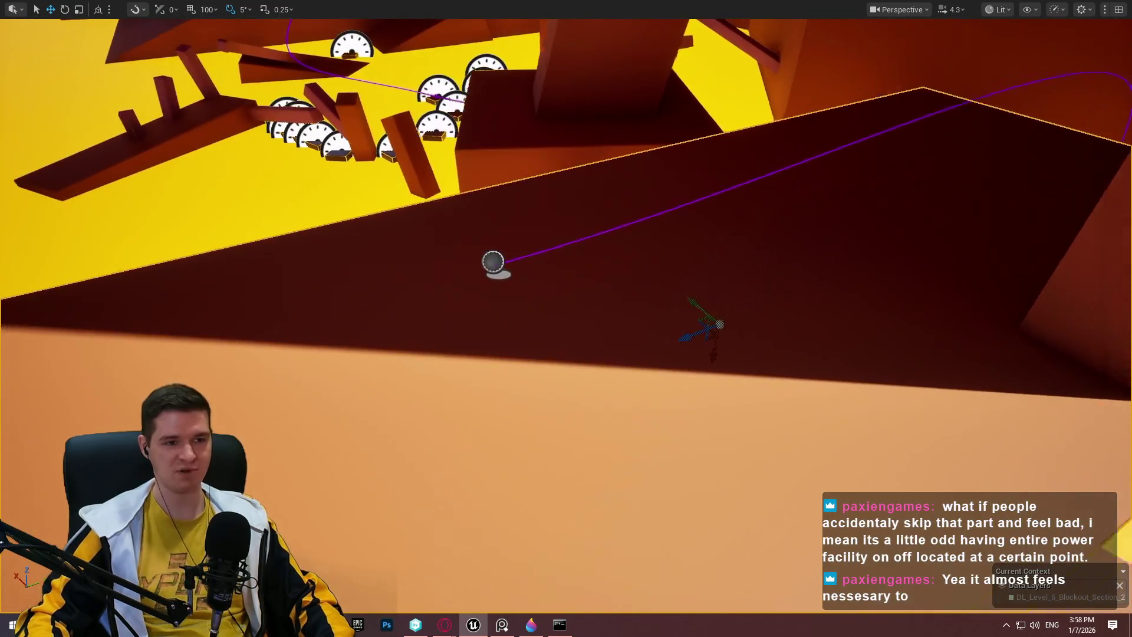
{"action": "key", "text": "d"}
{"action": "scroll", "coordinate": [566, 318], "scroll_direction": "down", "scroll_amount": 1}
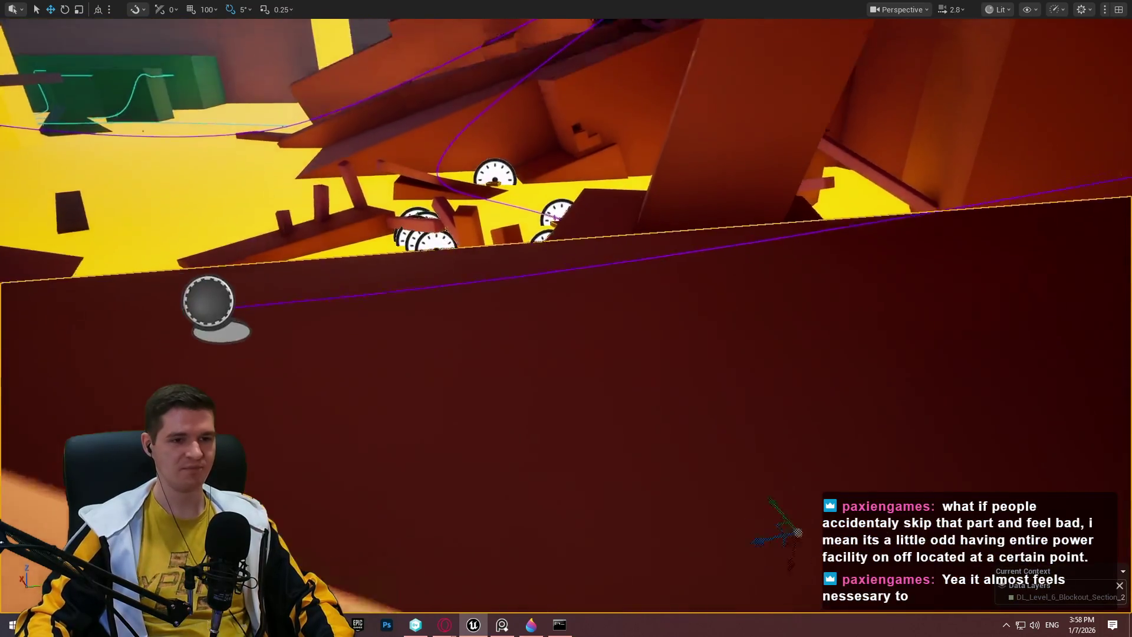
{"action": "key", "text": "s"}
{"action": "scroll", "coordinate": [566, 318], "scroll_direction": "up", "scroll_amount": 2}
{"action": "key", "text": "w"}
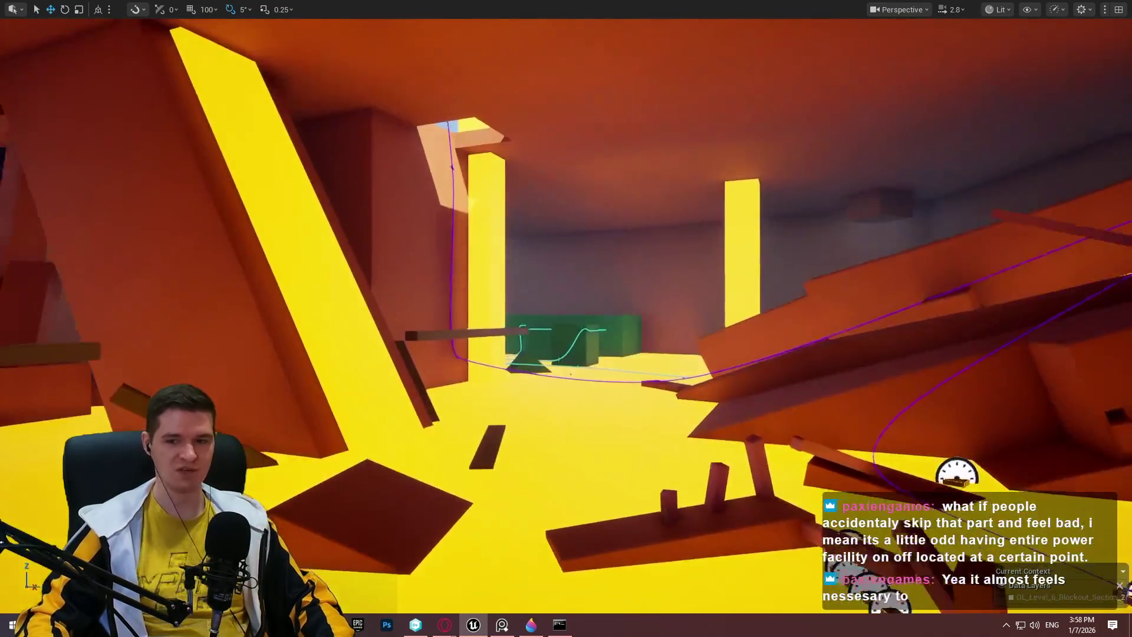
{"action": "key", "text": "w"}
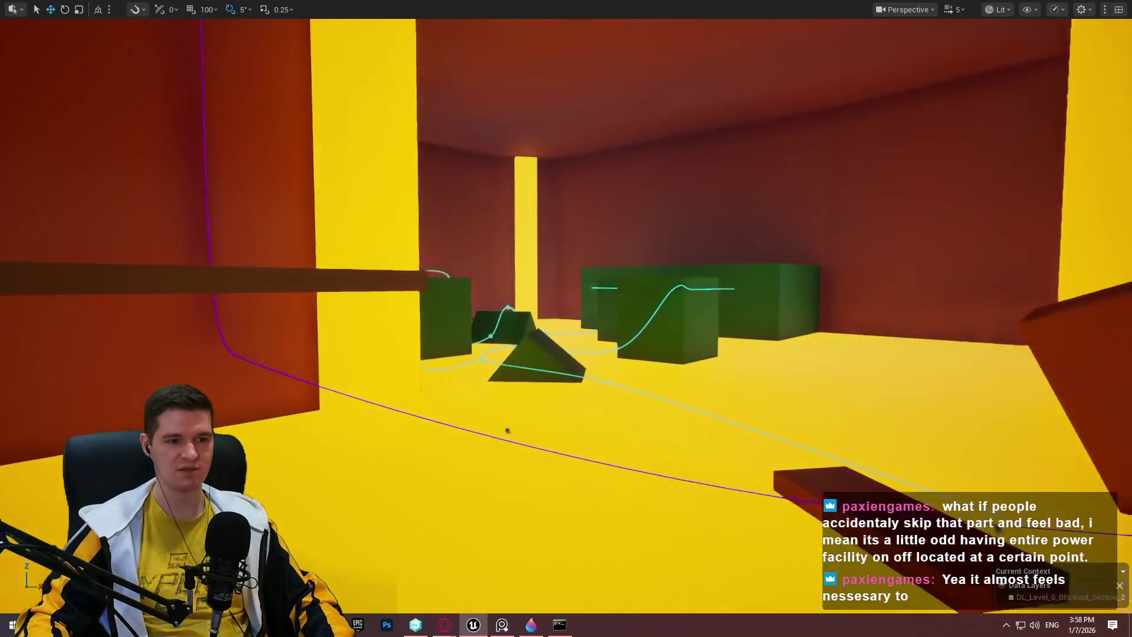
{"action": "key", "text": "s"}
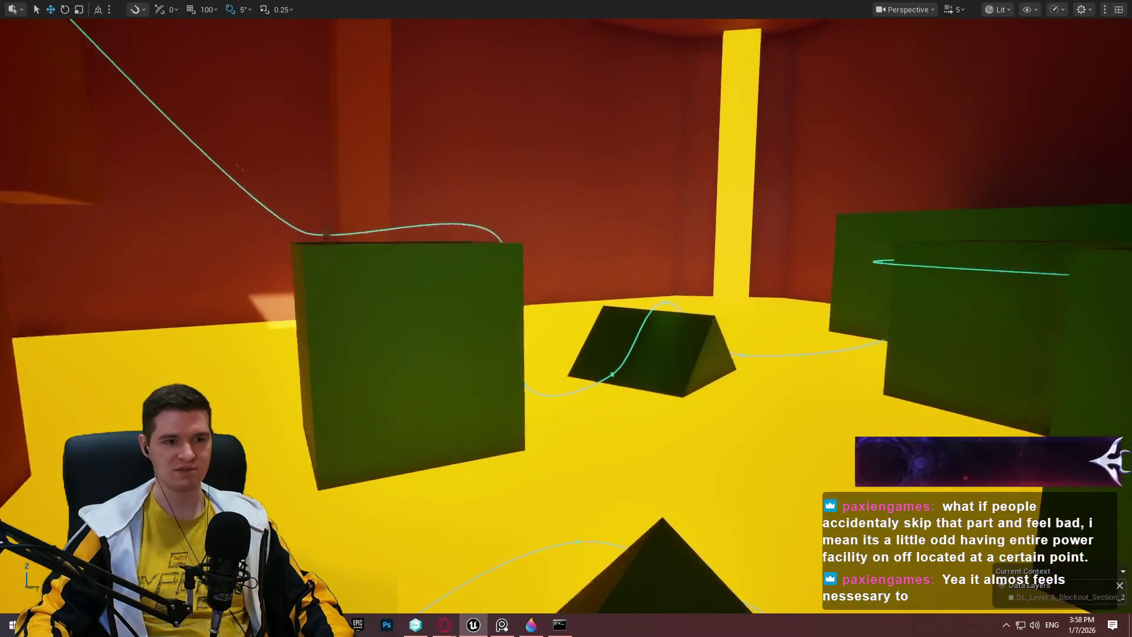
{"action": "key", "text": "s"}
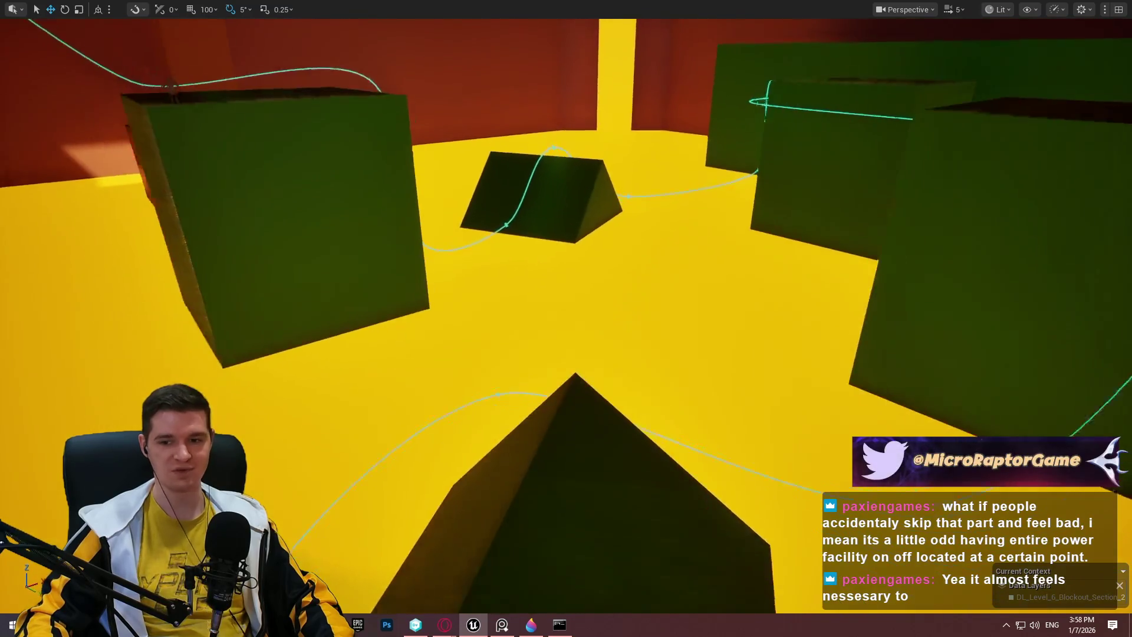
{"action": "key", "text": "s"}
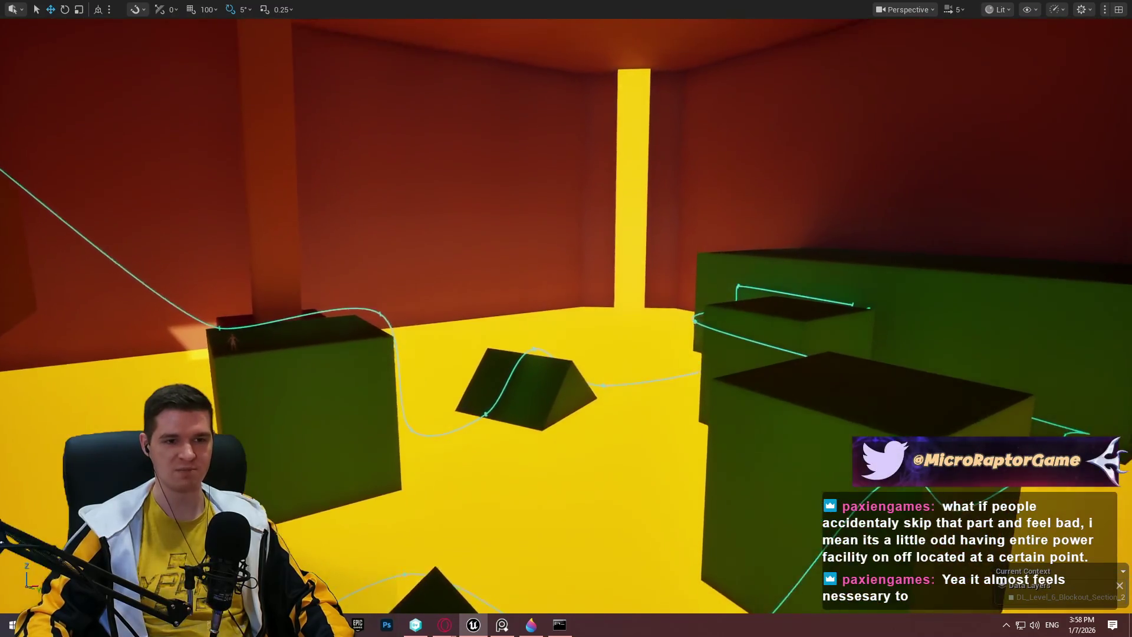
{"action": "key", "text": "s"}
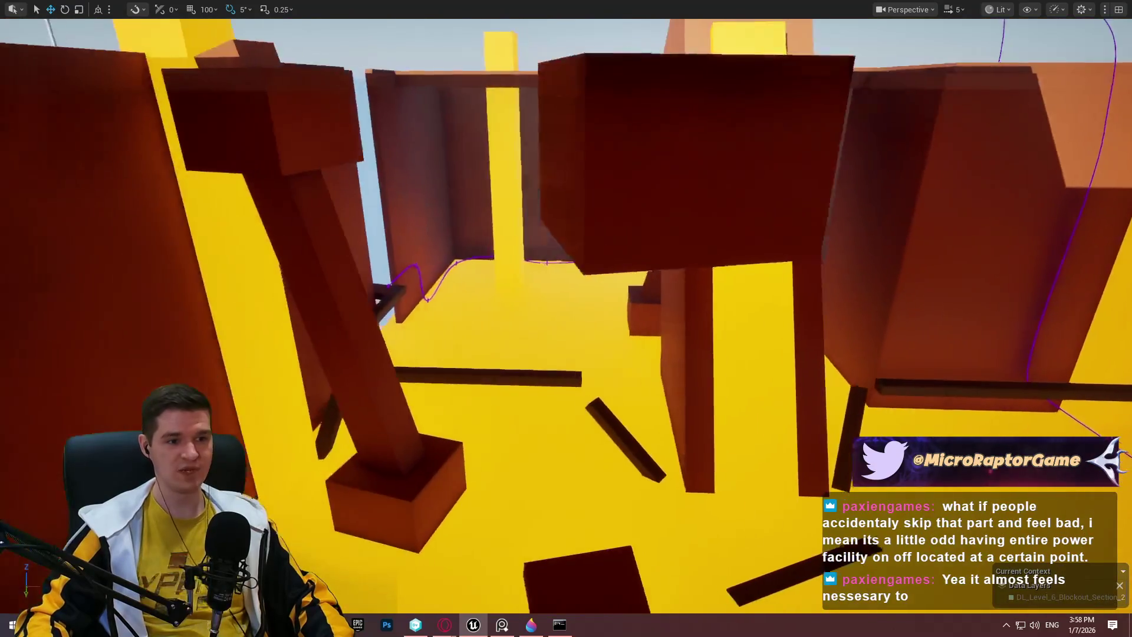
{"action": "key", "text": "s"}
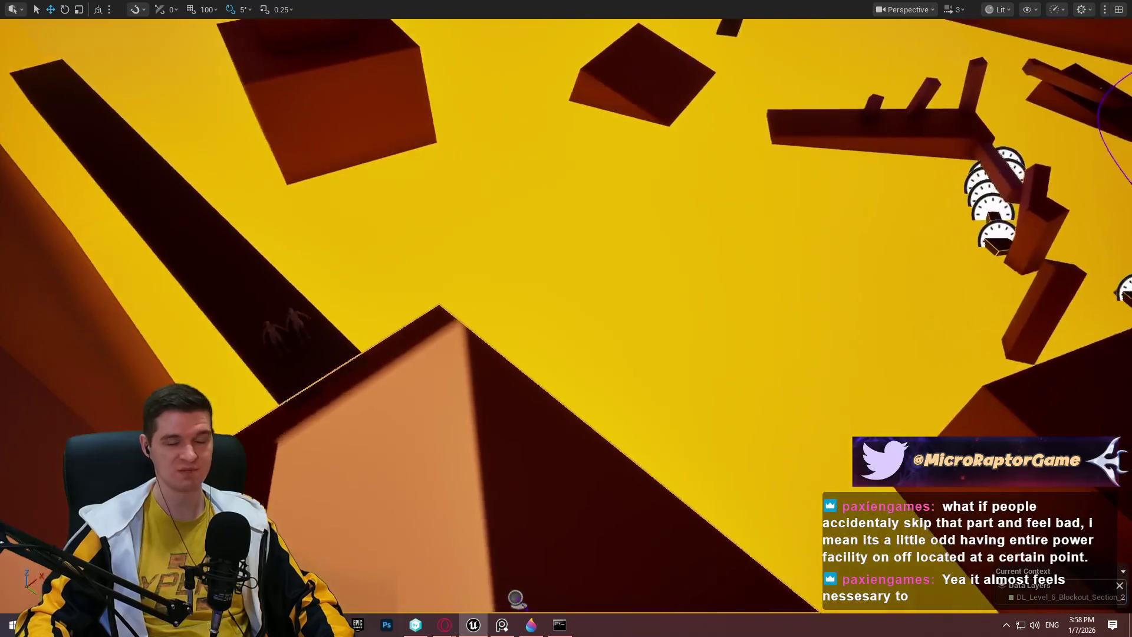
{"action": "scroll", "coordinate": [678, 407], "scroll_direction": "down", "scroll_amount": 2}
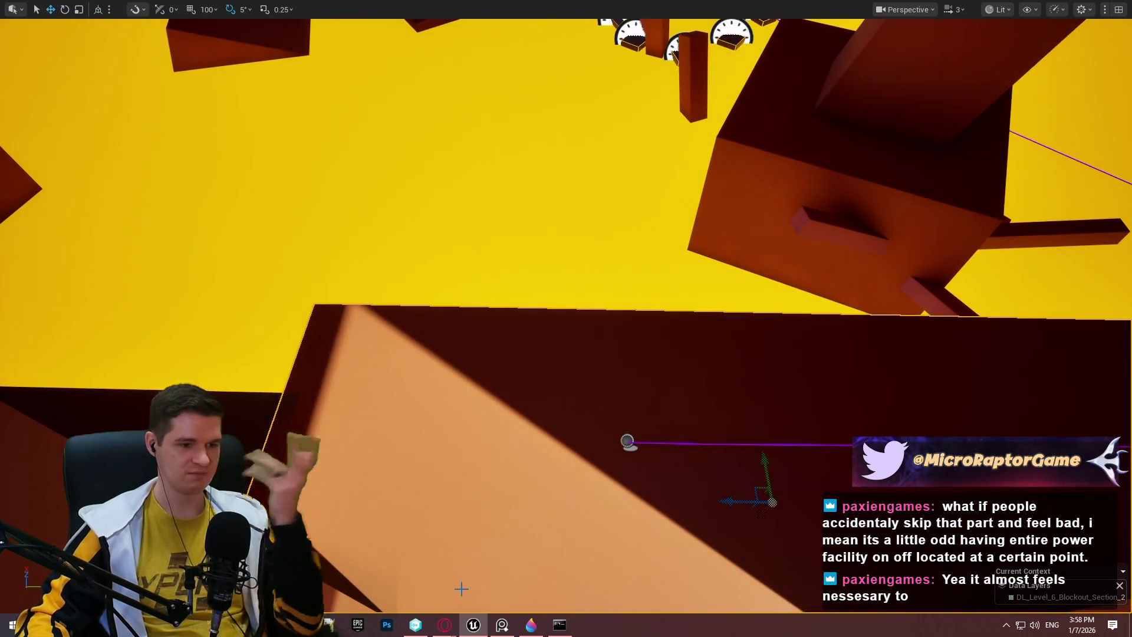
- In YouTrack, browse the Lore Overview, Emergency Station Airlocks, Facility Level Overview and Redlock Facility articles
{"action": "left_click", "coordinate": [445, 625]}
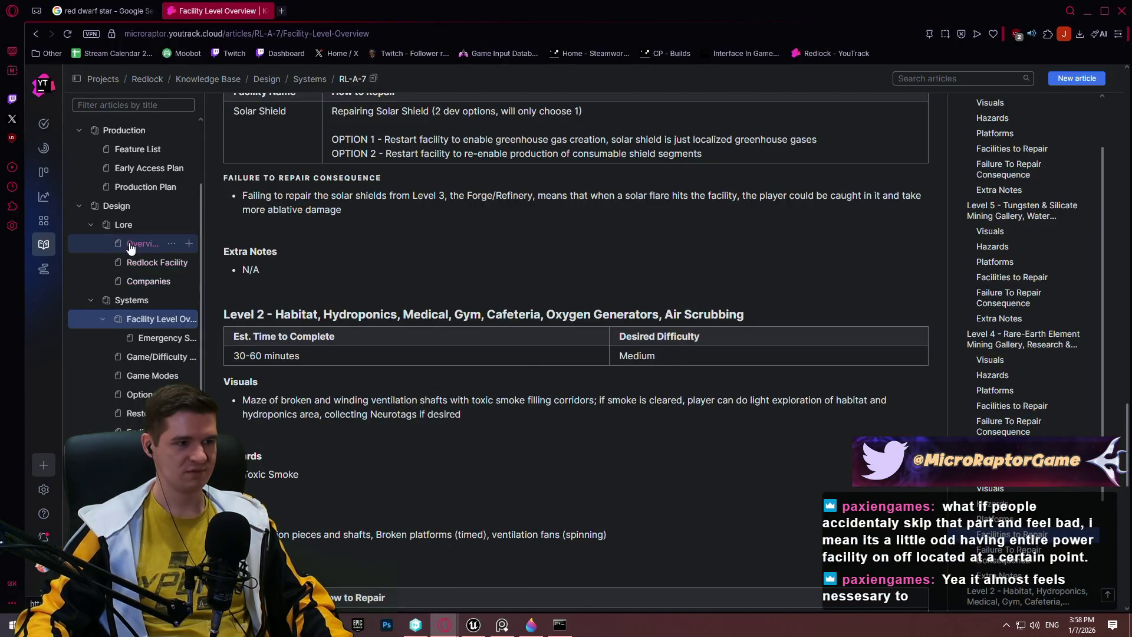
{"action": "left_click", "coordinate": [130, 245]}
{"action": "left_click", "coordinate": [152, 340]}
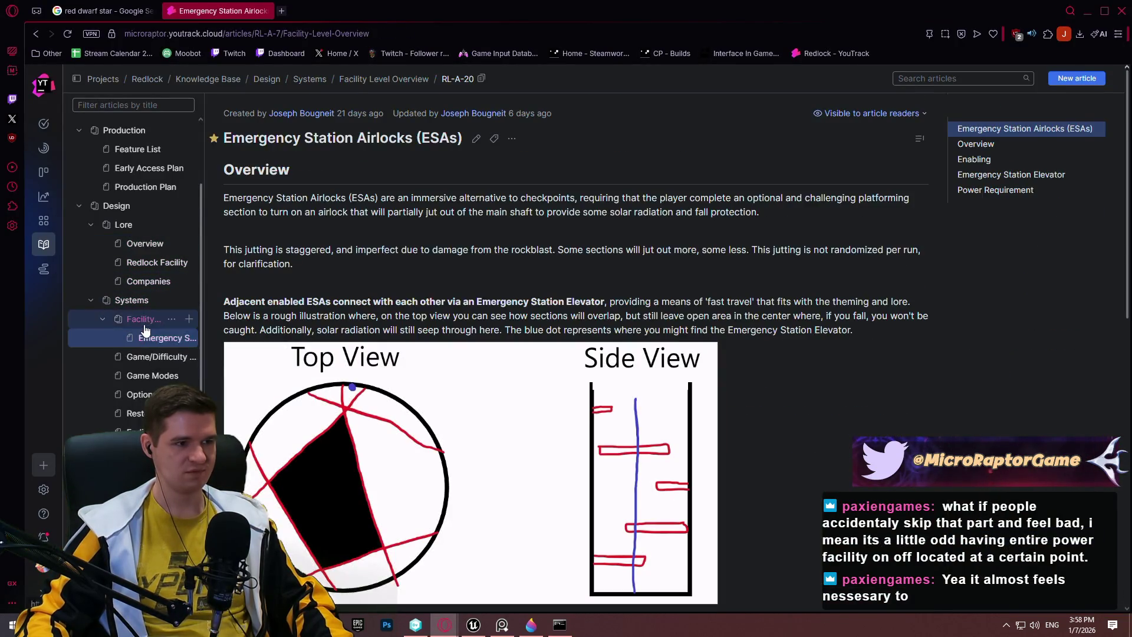
{"action": "left_click", "coordinate": [143, 321]}
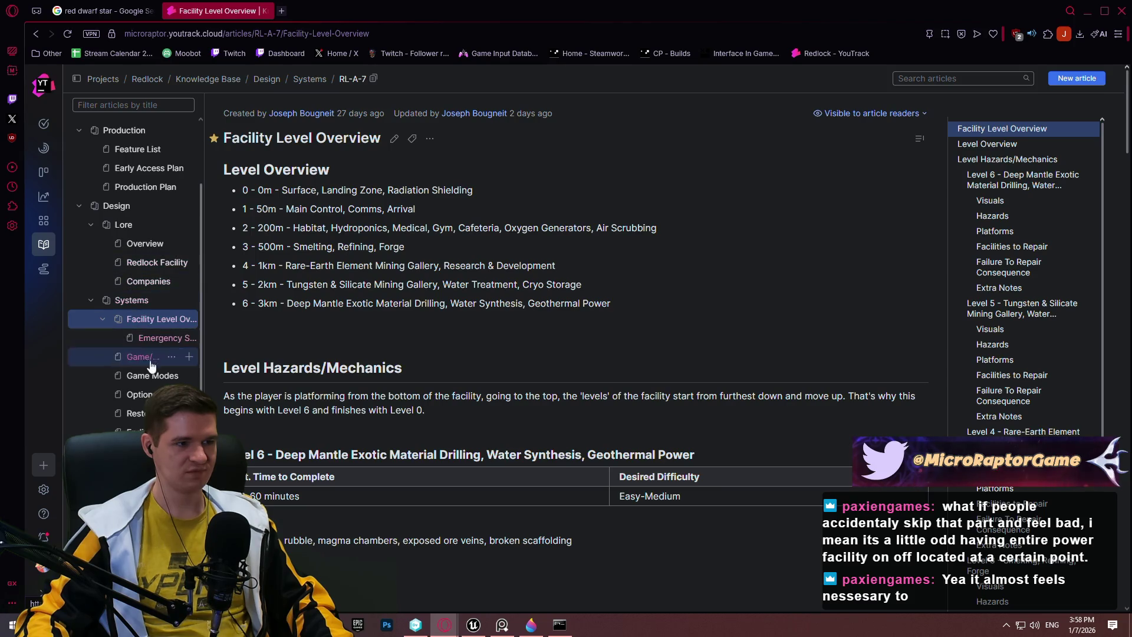
{"action": "left_click", "coordinate": [136, 287]}
{"action": "left_click", "coordinate": [136, 263]}
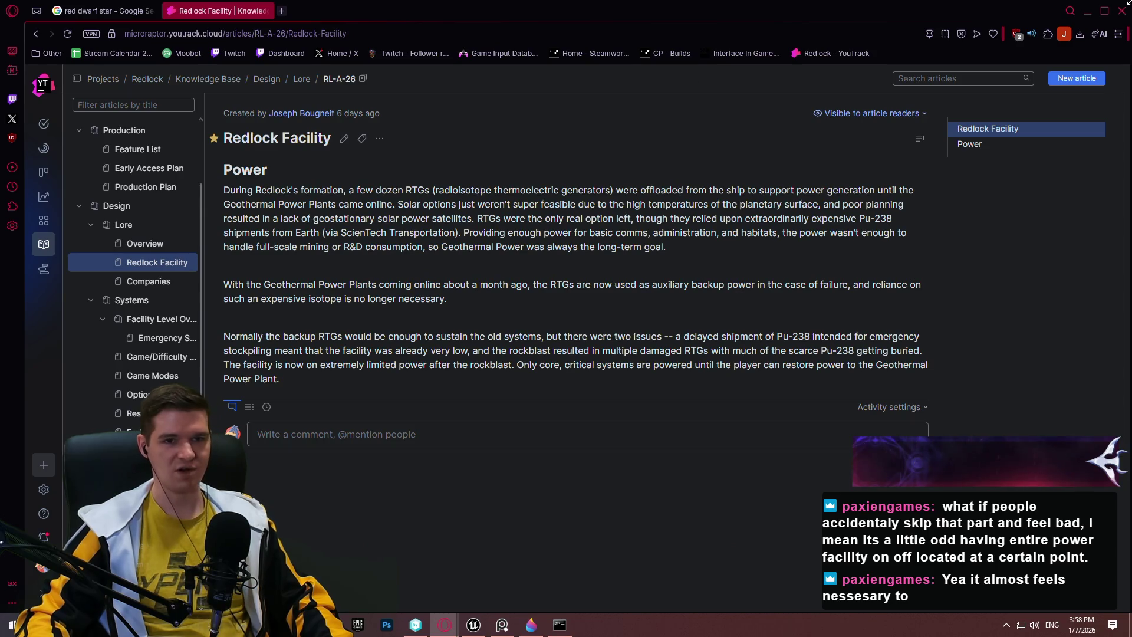
- Leave YouTrack and bring the Unreal Editor window back to the front
{"action": "left_click", "coordinate": [1070, 11]}
{"action": "left_click", "coordinate": [531, 625]}
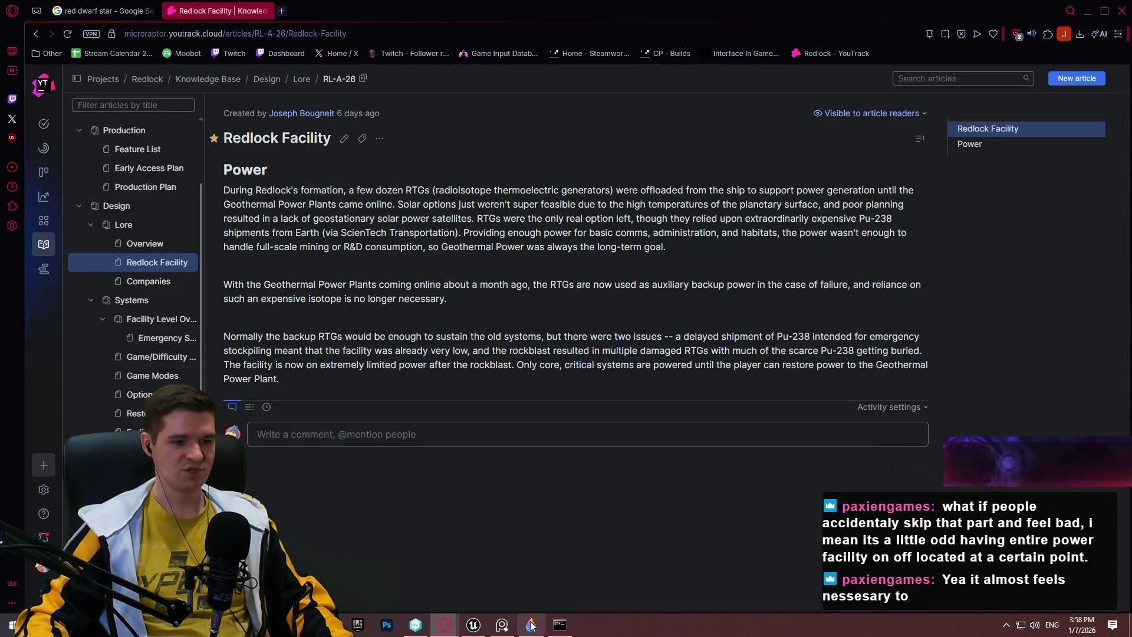
{"action": "left_click", "coordinate": [479, 627]}
{"action": "scroll", "coordinate": [566, 319], "scroll_direction": "up", "scroll_amount": 3}
- Fly over the yellow floor at reduced speed, up past the ceiling skylight, and down to the green blocks
{"action": "key", "text": "w"}
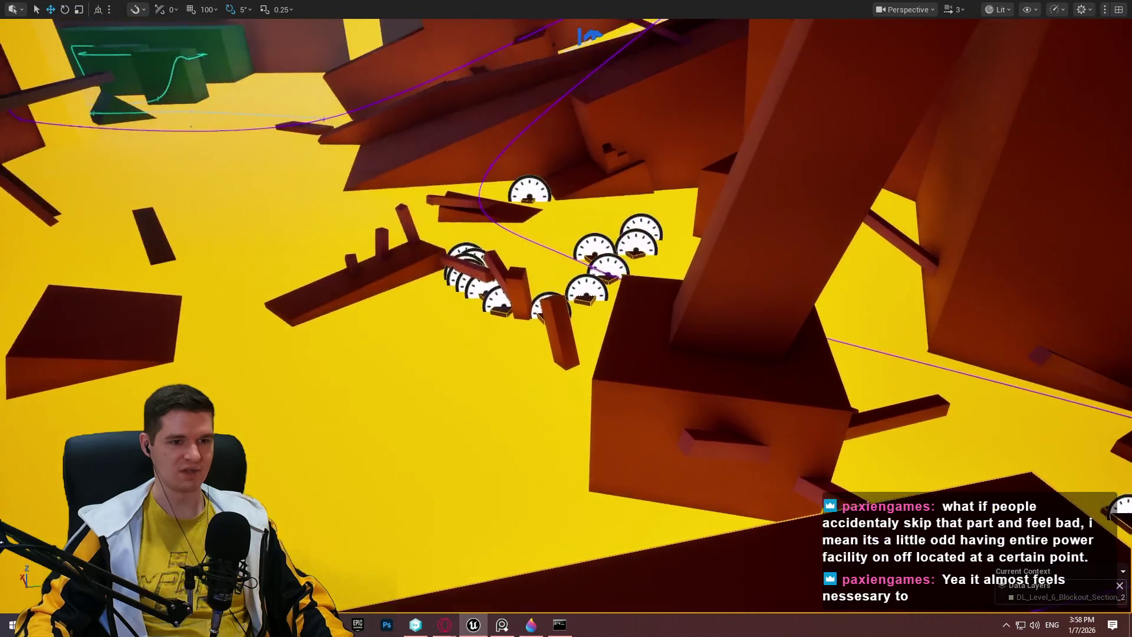
{"action": "key", "text": "w"}
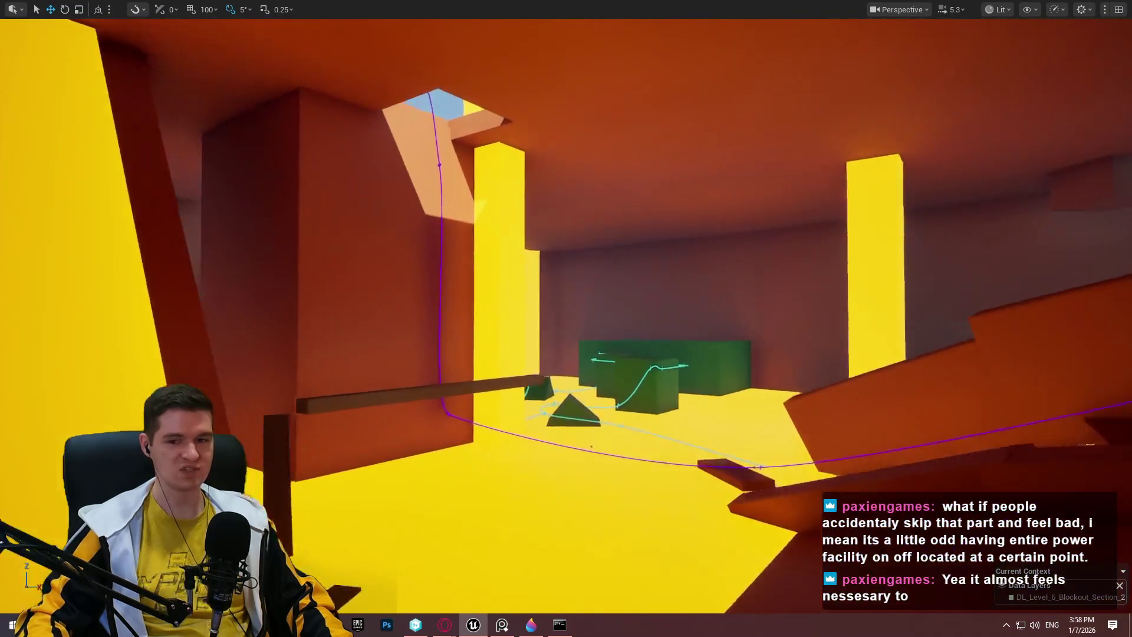
{"action": "key", "text": "w"}
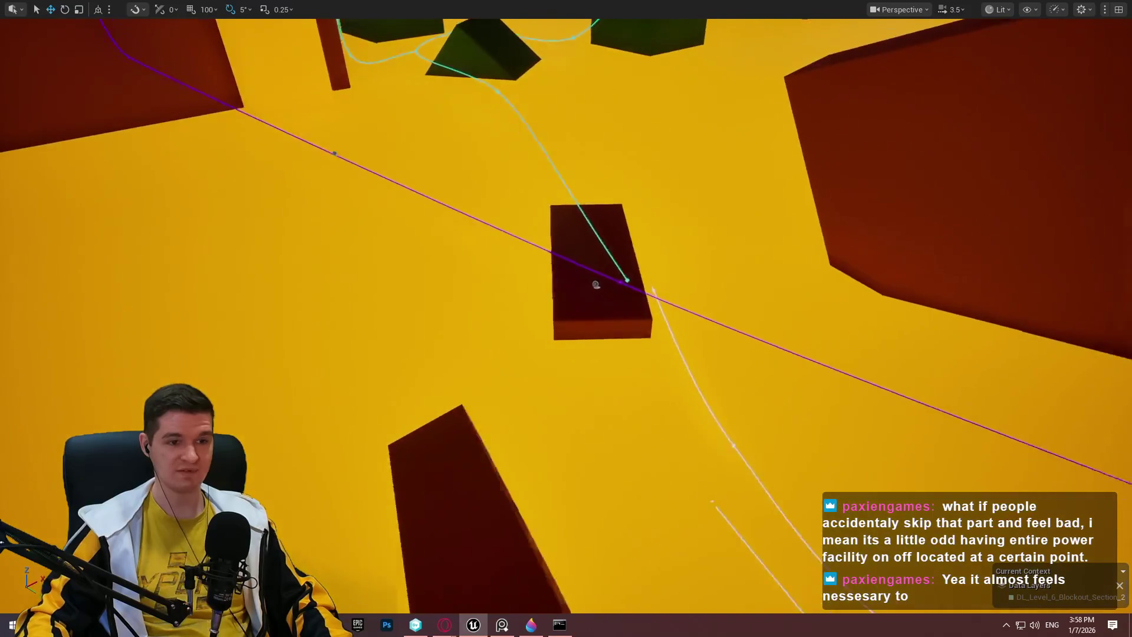
{"action": "scroll", "coordinate": [566, 319], "scroll_direction": "down", "scroll_amount": 2}
{"action": "key", "text": "w"}
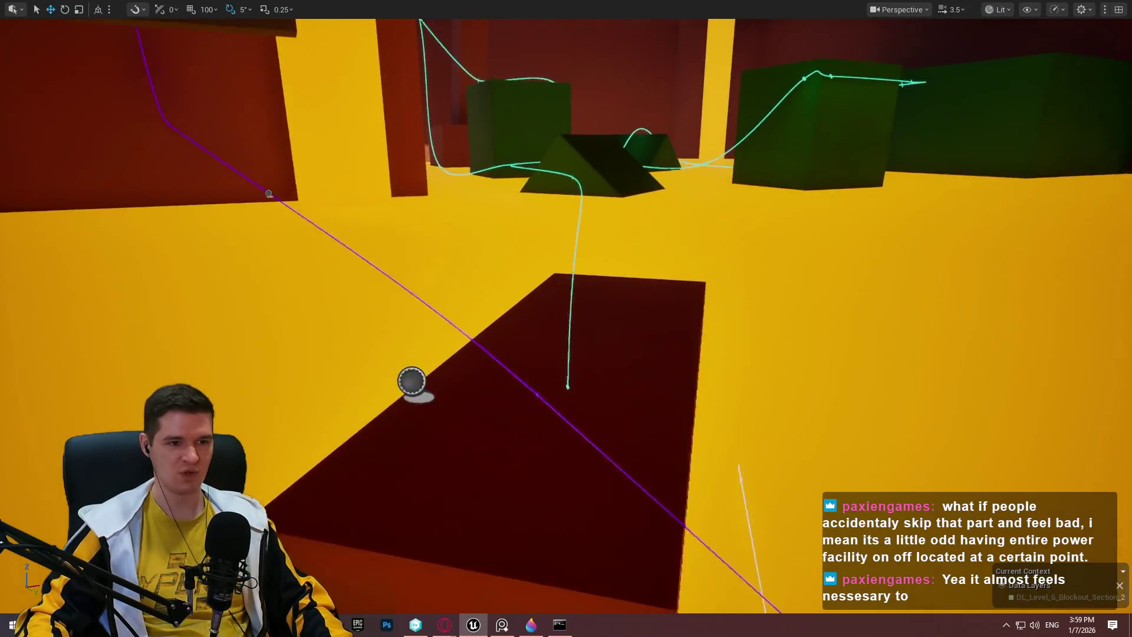
{"action": "key", "text": "a"}
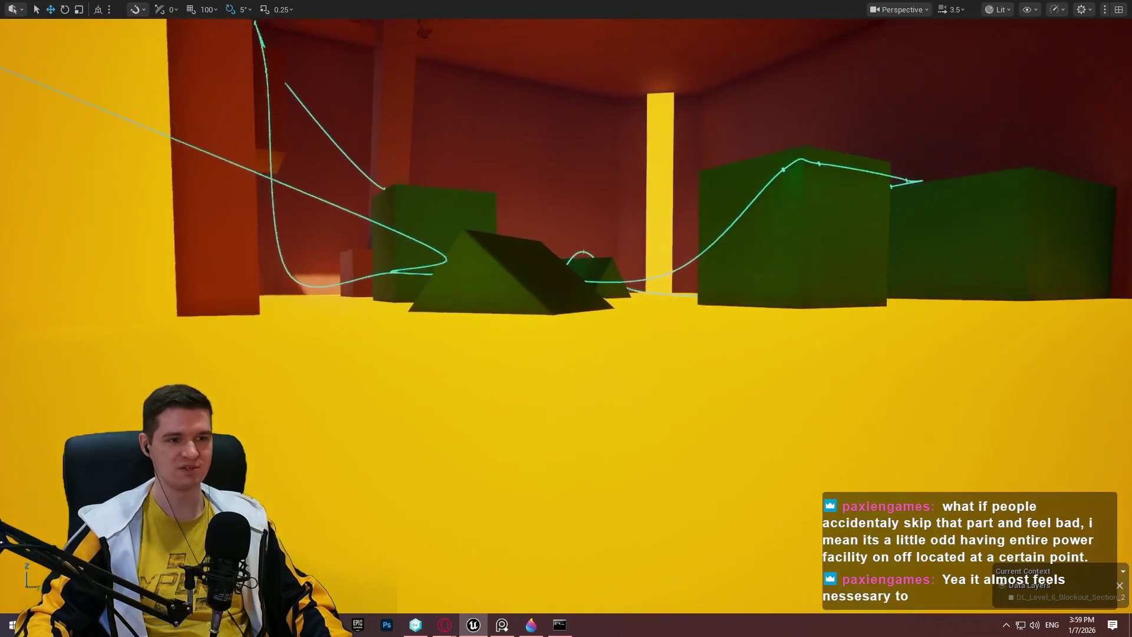
{"action": "key", "text": "e"}
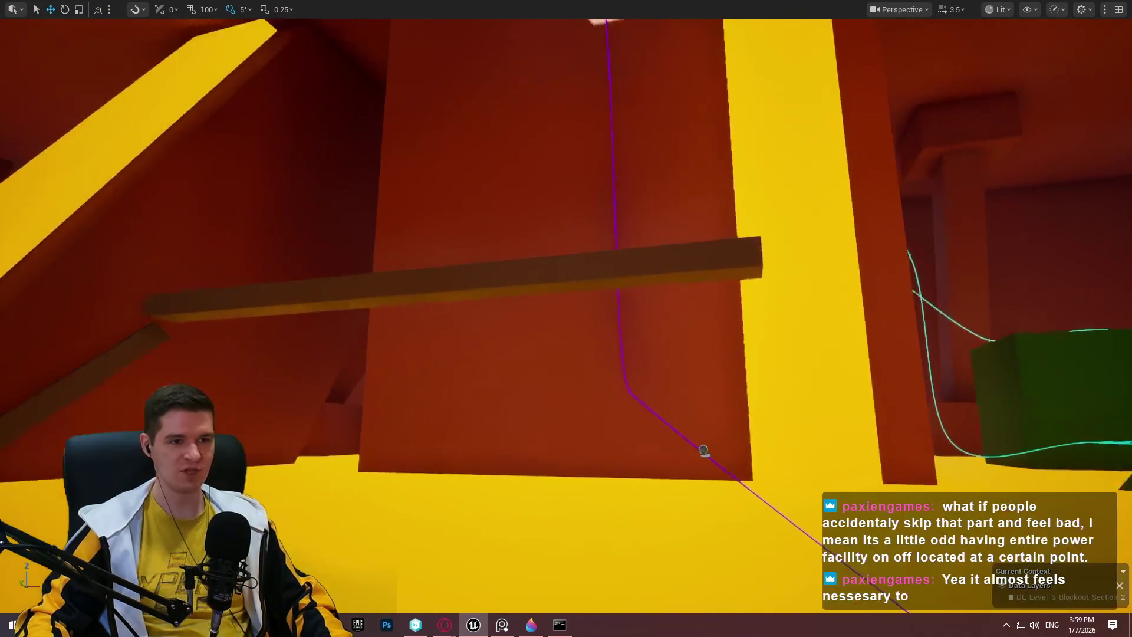
{"action": "key", "text": "e"}
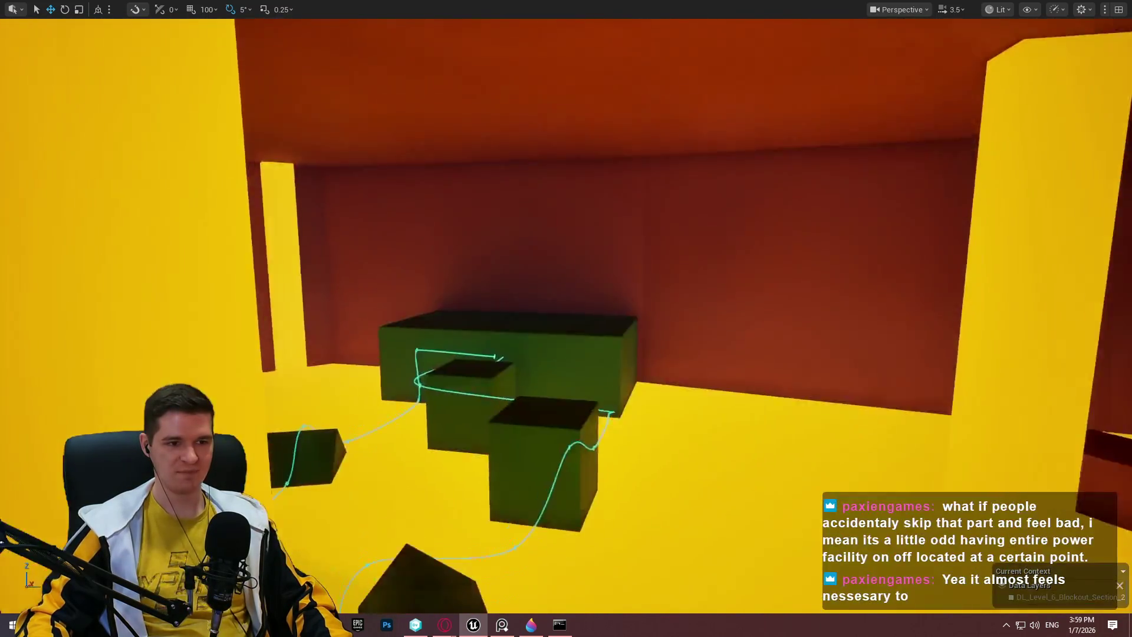
{"action": "key", "text": "e"}
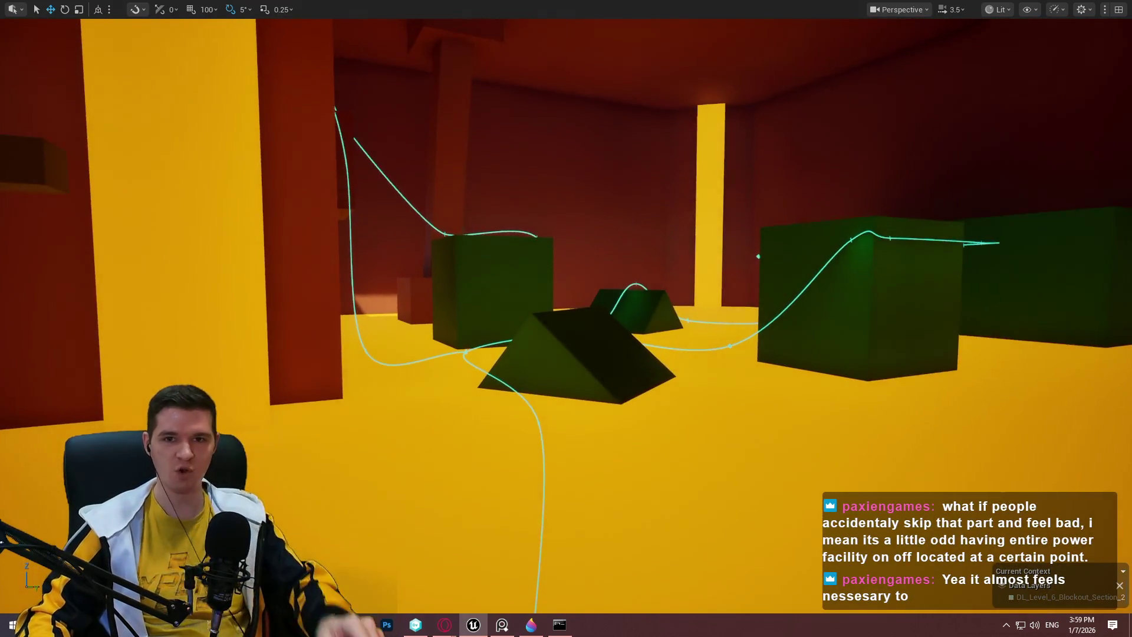
- Inspect the overhead plank and line the long brown beam up above the green blocks
{"action": "key", "text": "e"}
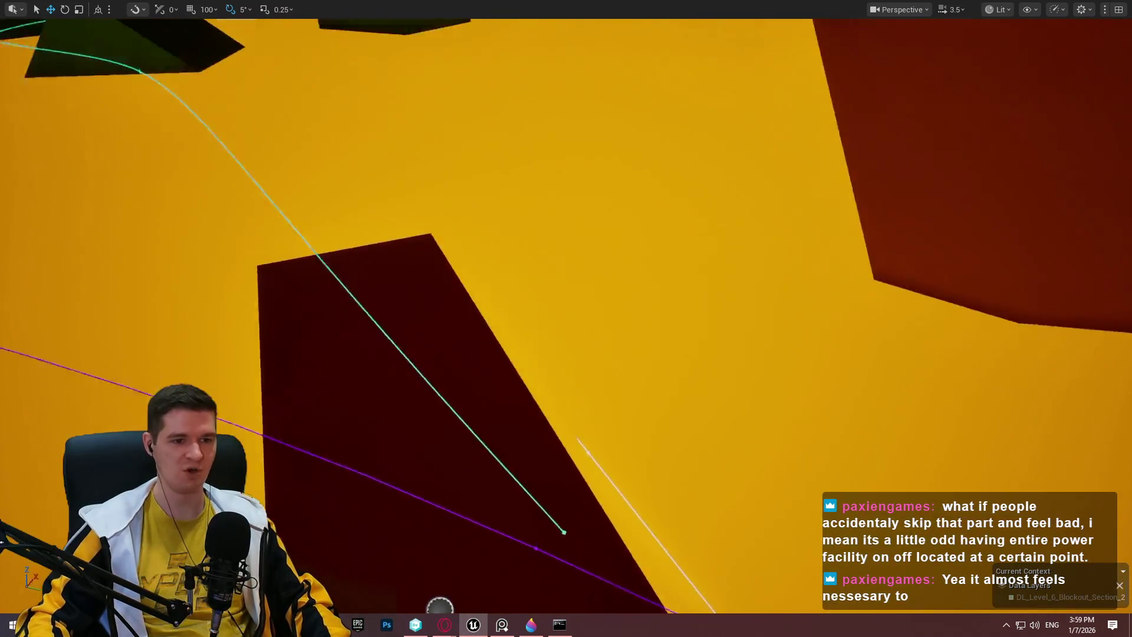
{"action": "key", "text": "q"}
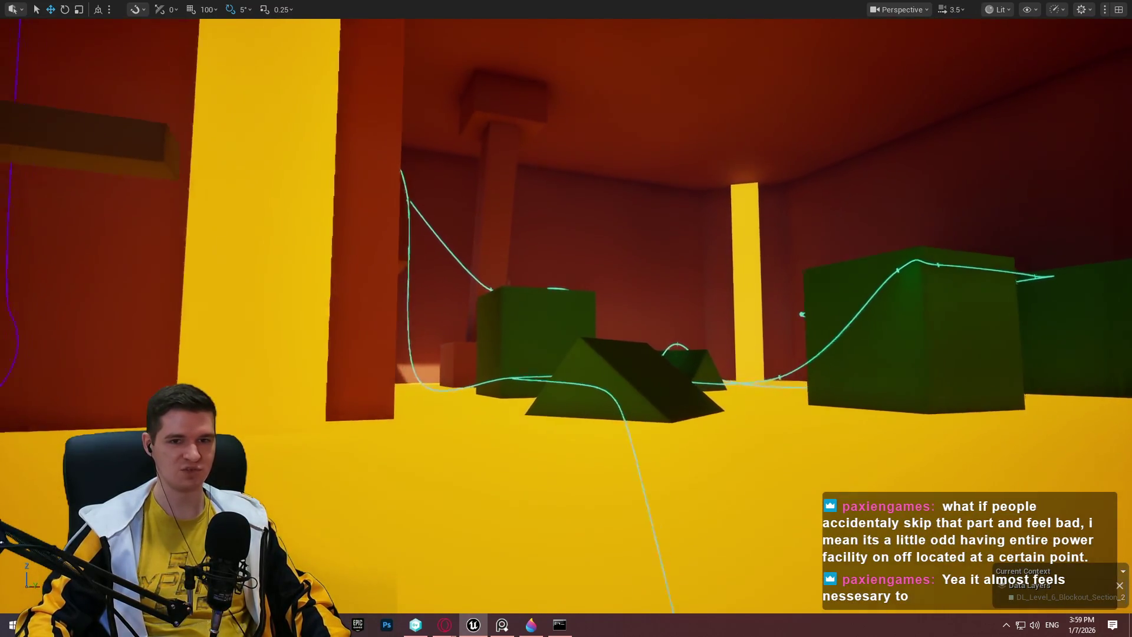
{"action": "key", "text": "e"}
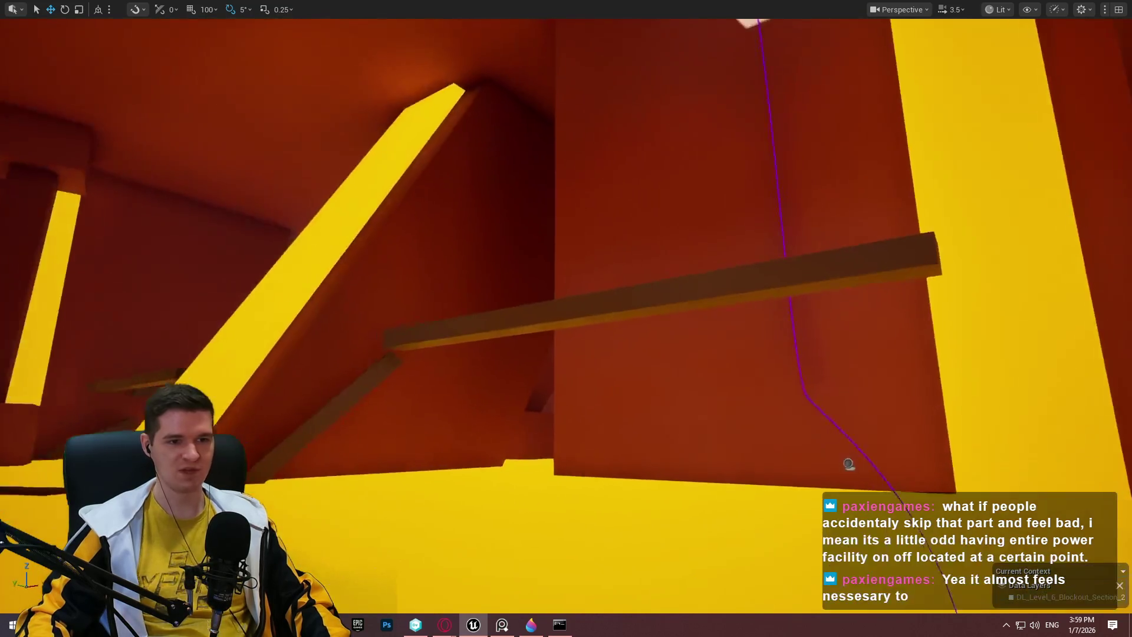
{"action": "key", "text": "w"}
{"action": "key", "text": "d"}
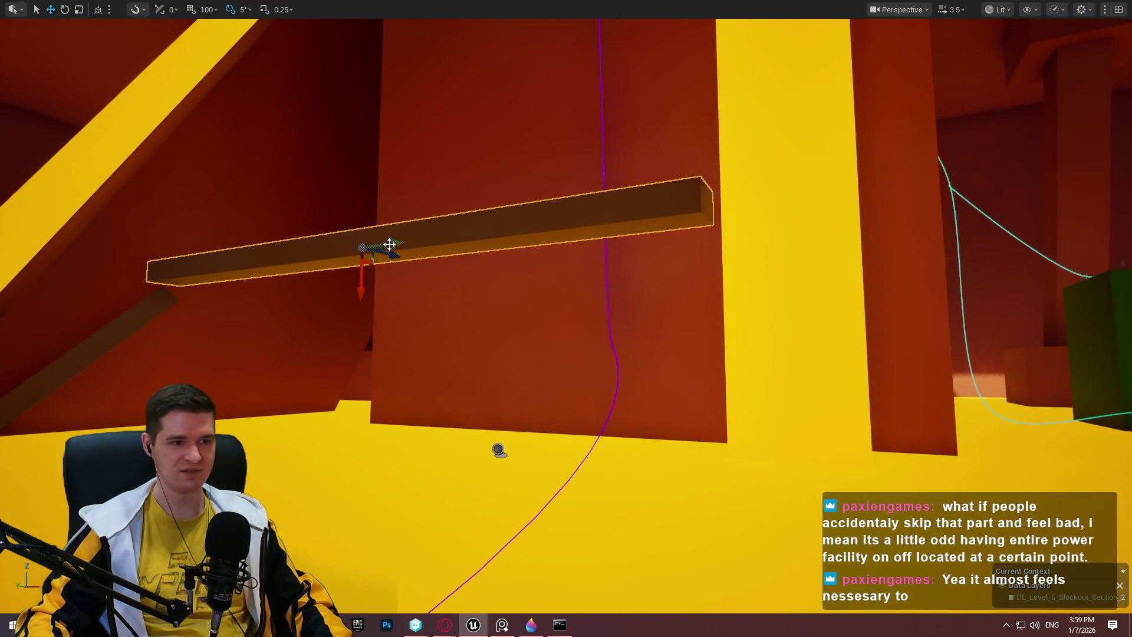
{"action": "key", "text": "d"}
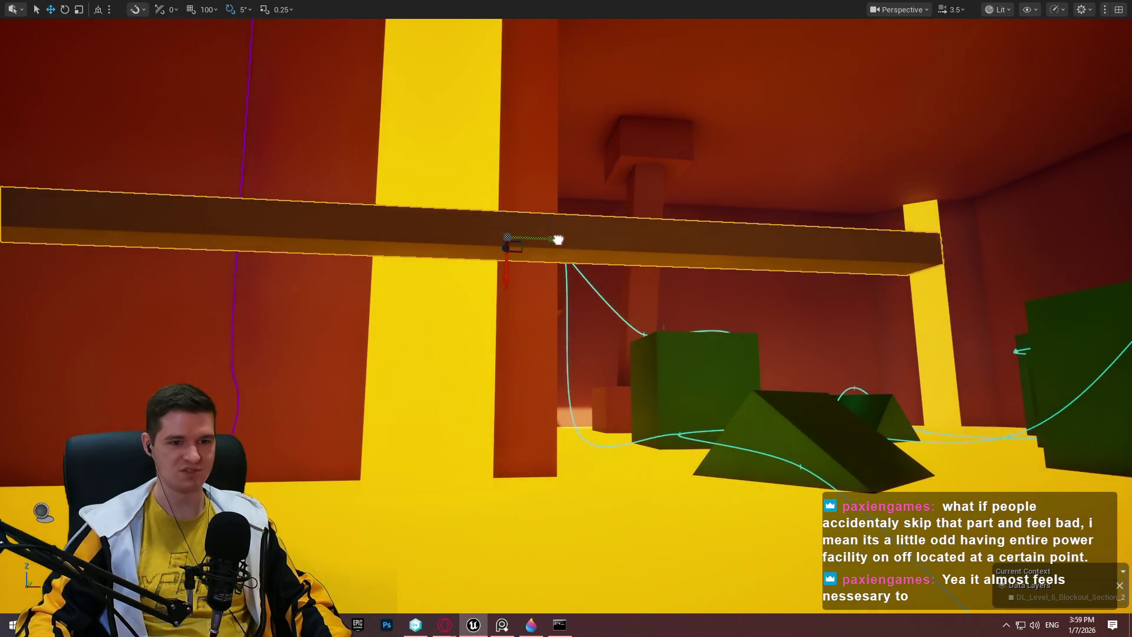
{"action": "key", "text": "s"}
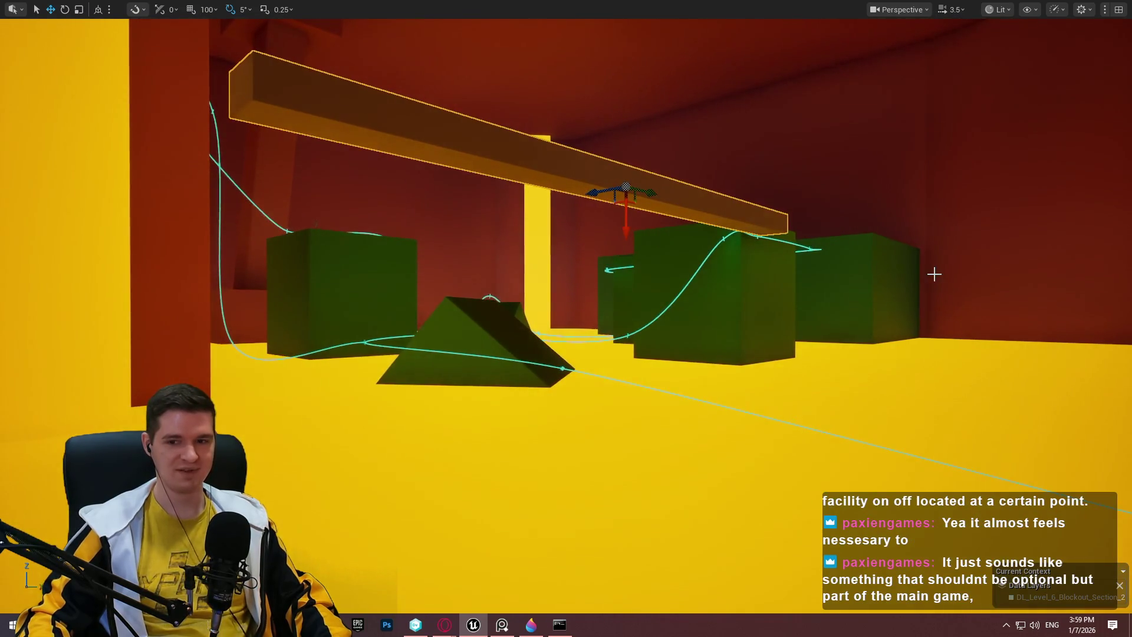
{"action": "key", "text": "s"}
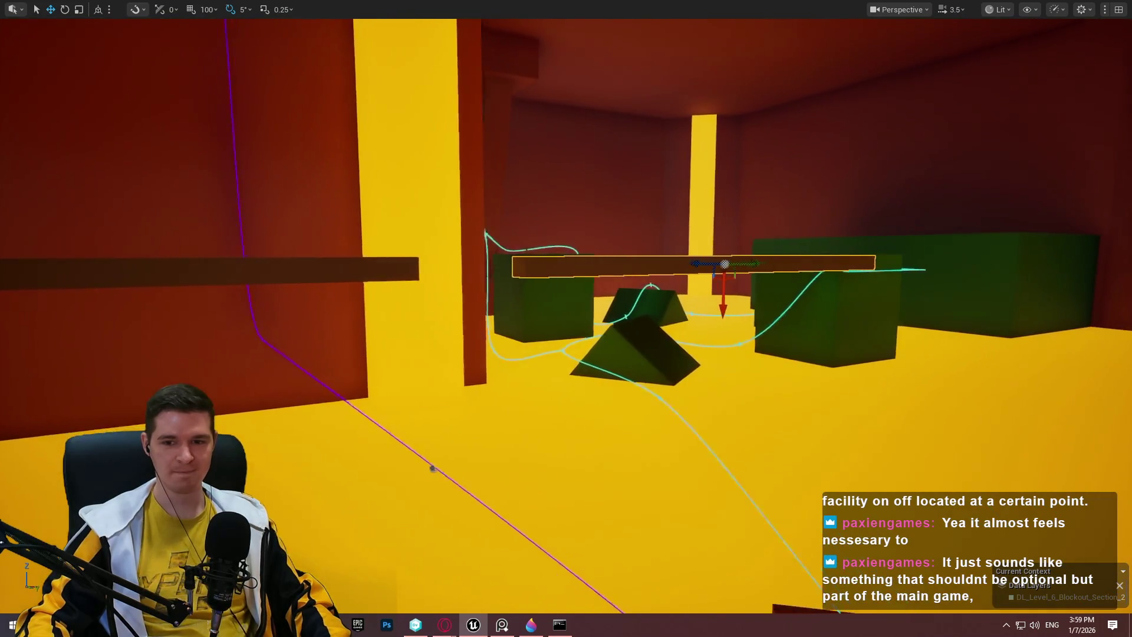
- Circle the beam from above and both sides to check its placement against the red wall
{"action": "key", "text": "e"}
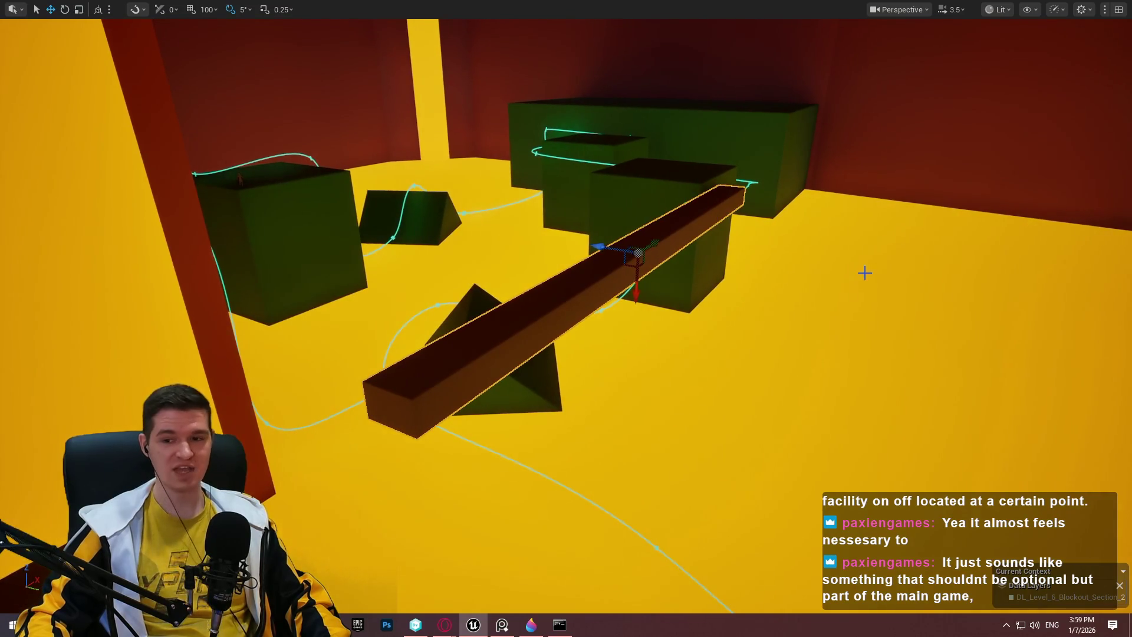
{"action": "key", "text": "d"}
{"action": "key", "text": "a"}
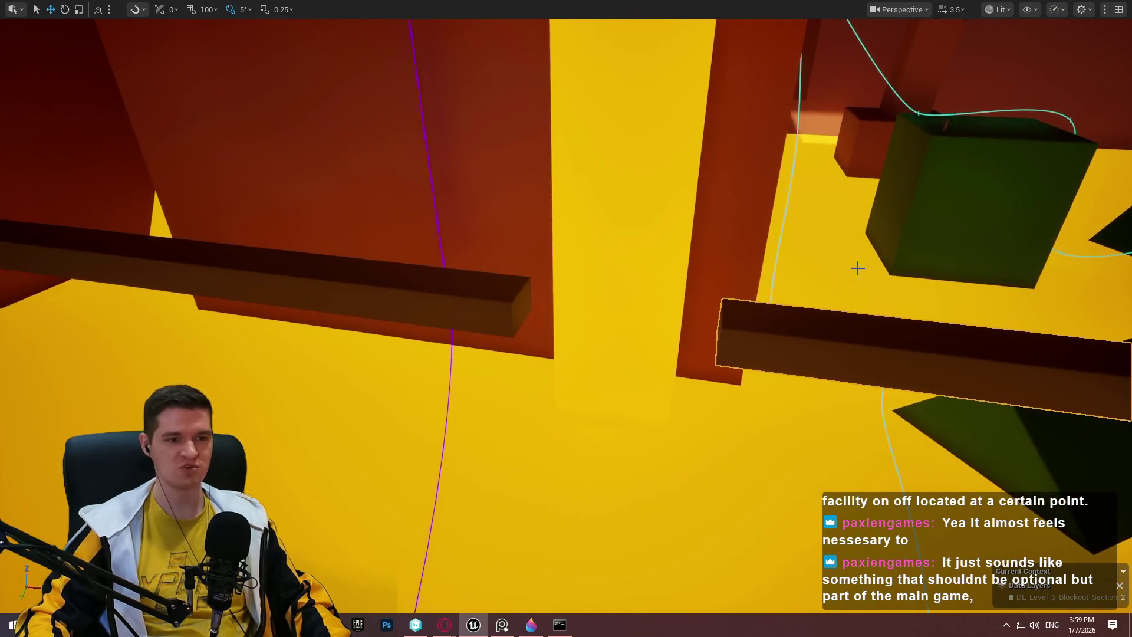
{"action": "key", "text": "s"}
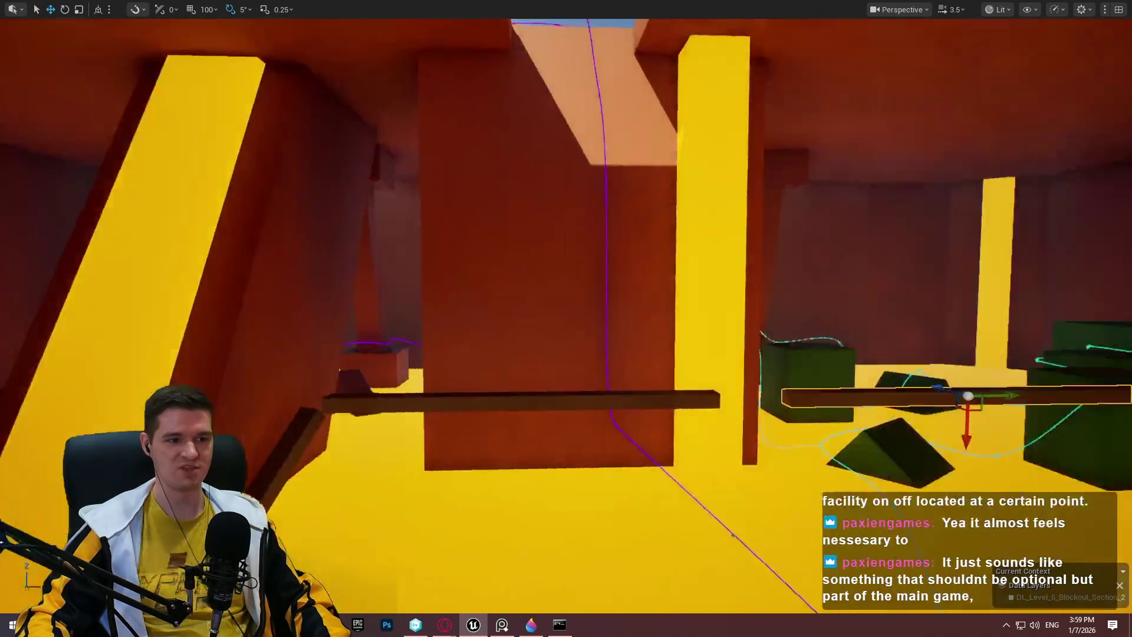
{"action": "key", "text": "w"}
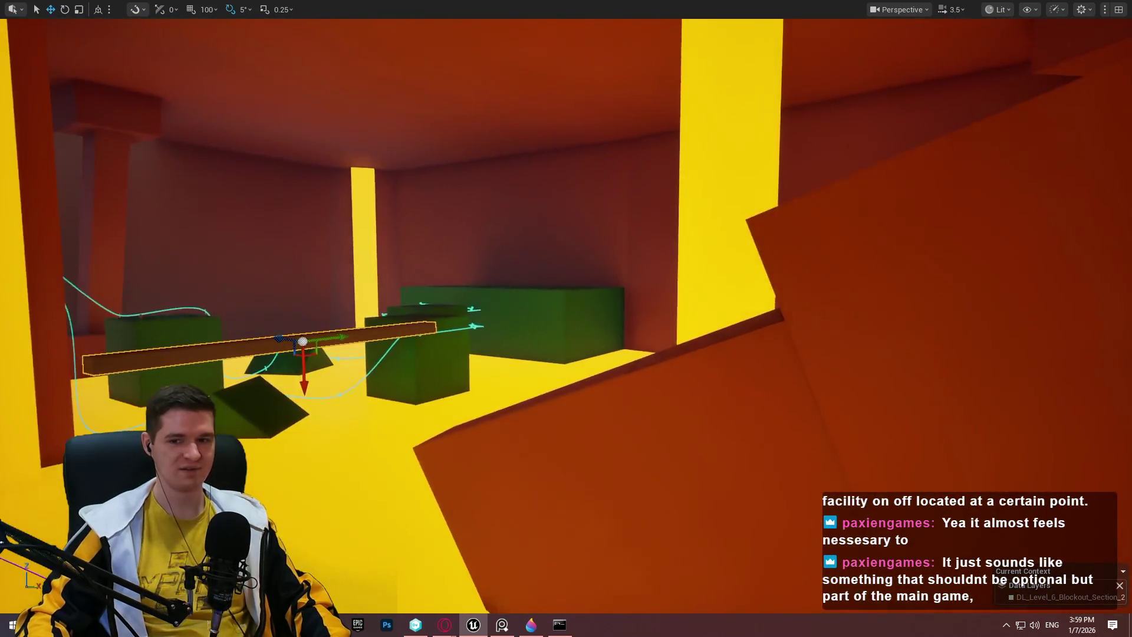
{"action": "key", "text": "w"}
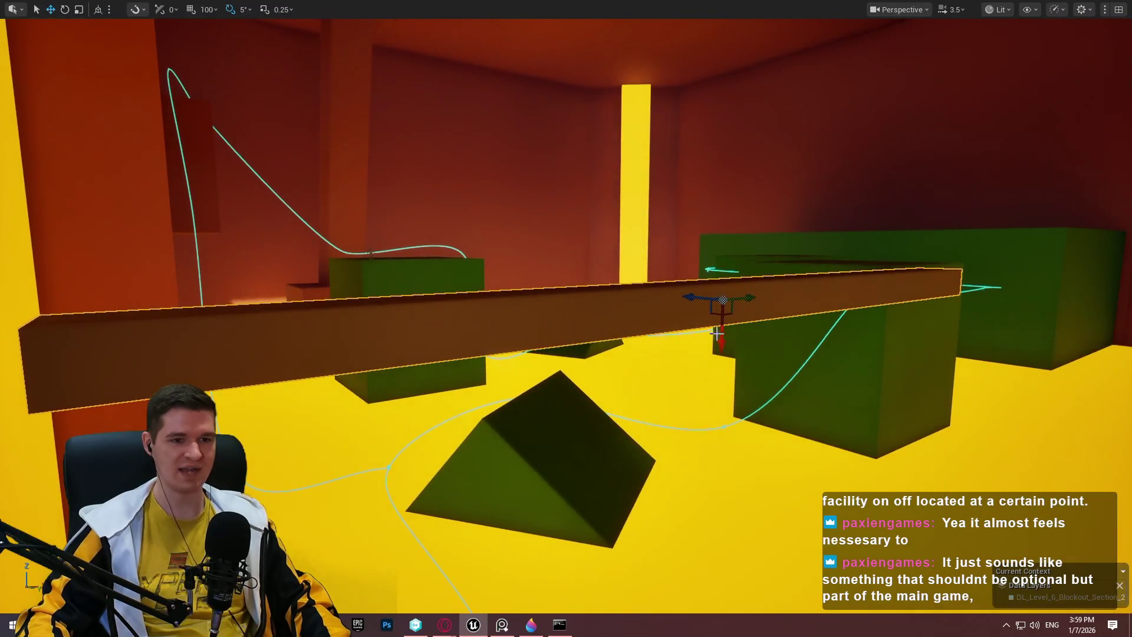
{"action": "key", "text": "w"}
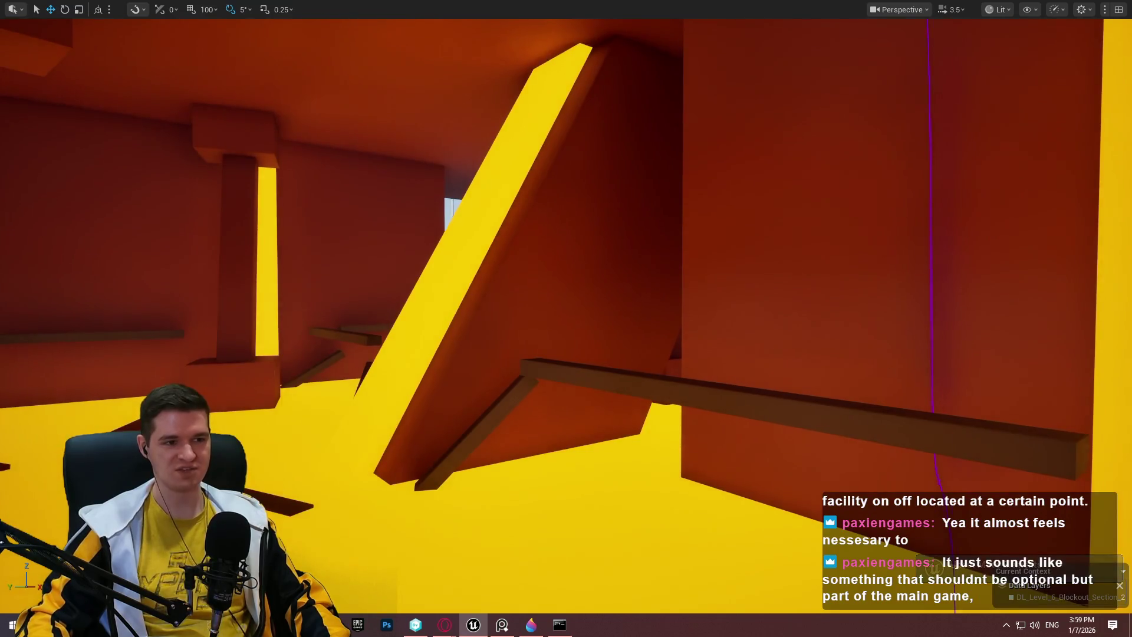
{"action": "key", "text": "f"}
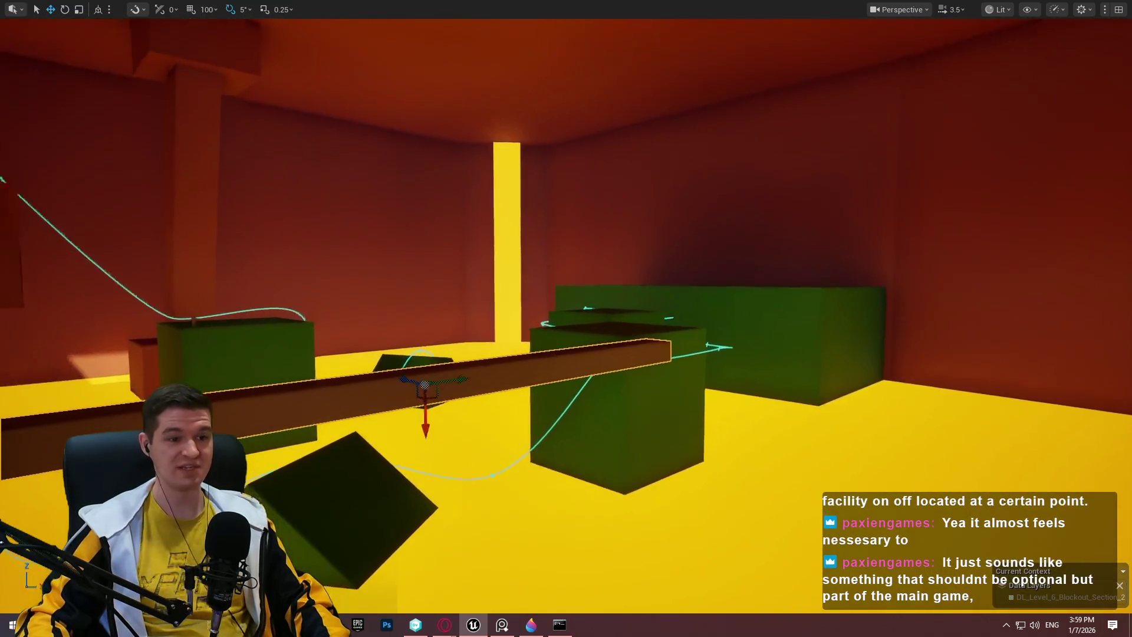
{"action": "key", "text": "w"}
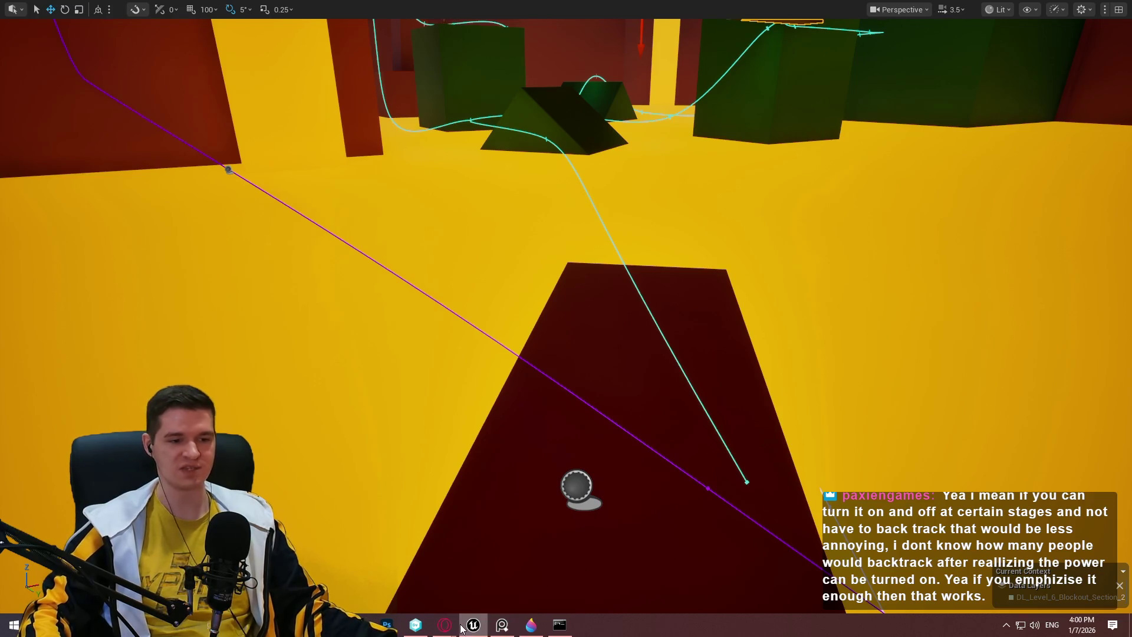
- Switch from Unreal to the Redlock Facility lore article in YouTrack
{"action": "mouse_move", "coordinate": [447, 626]}
{"action": "left_click", "coordinate": [575, 566]}
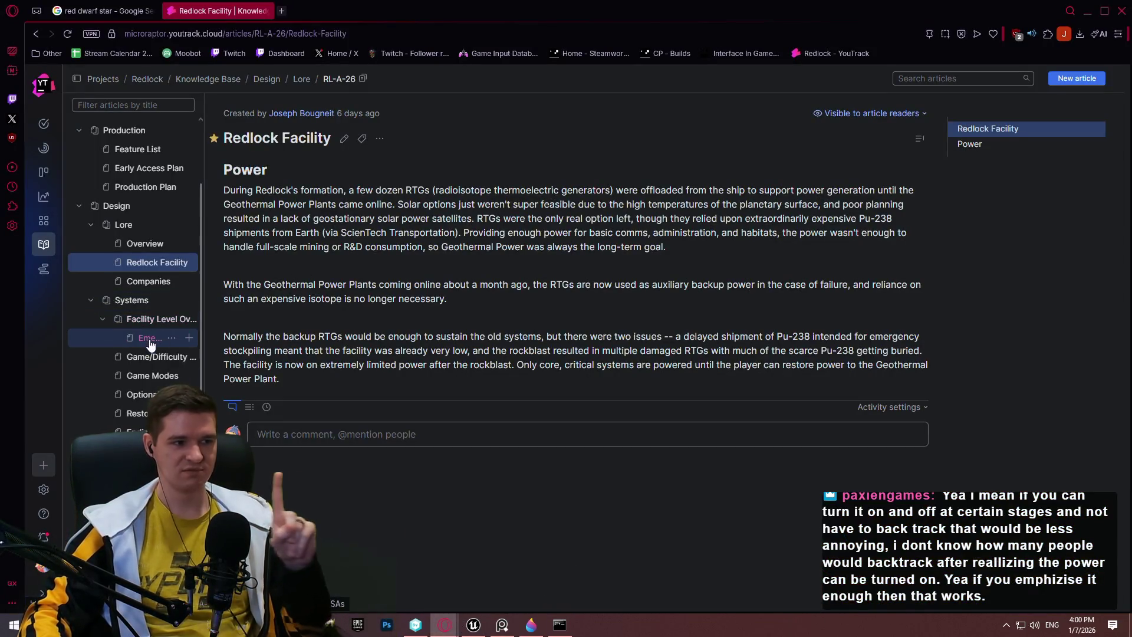
- Read the Facility Level Overview article down to Level 3 Smelting, Refining, Forge, then return to Unreal
{"action": "left_click", "coordinate": [151, 319]}
{"action": "scroll", "coordinate": [682, 345], "scroll_direction": "down", "scroll_amount": 10}
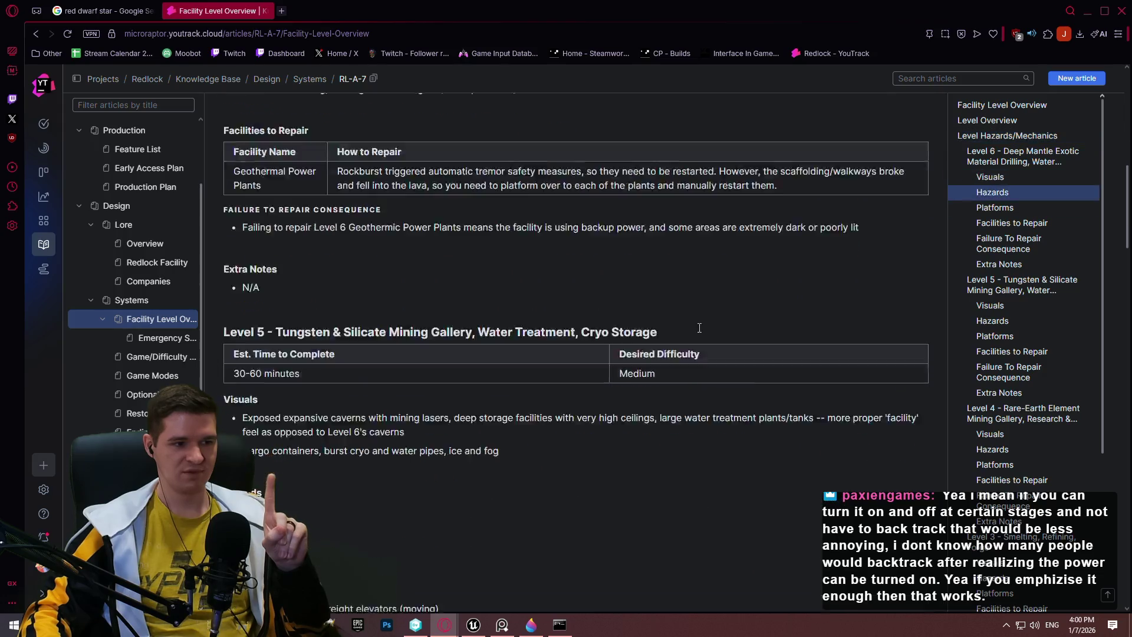
{"action": "scroll", "coordinate": [682, 321], "scroll_direction": "down", "scroll_amount": 10}
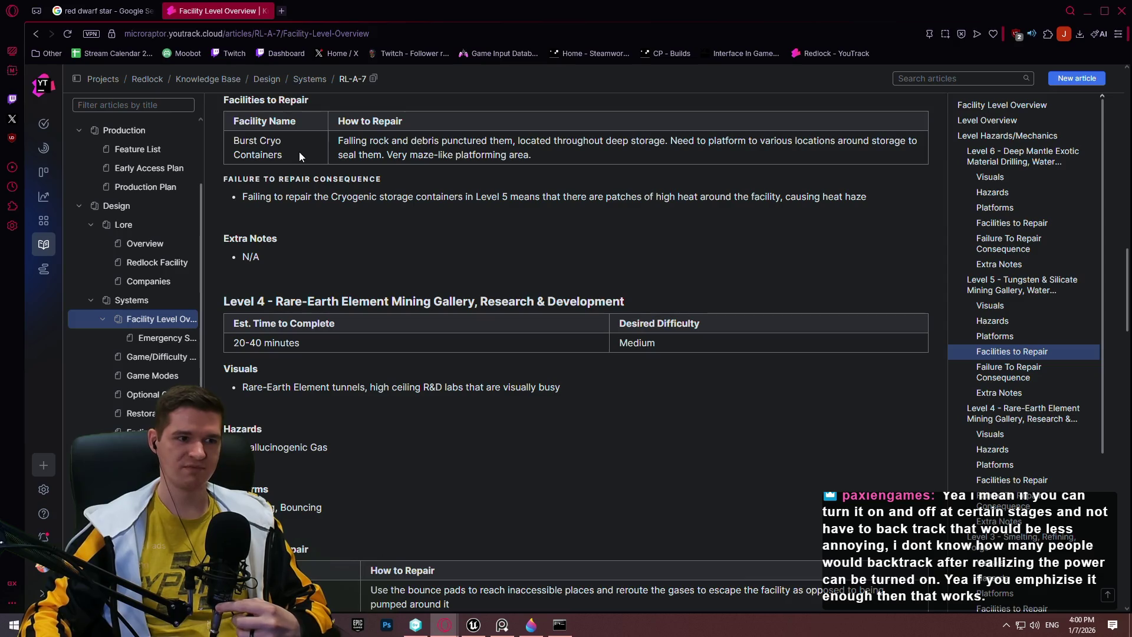
{"action": "scroll", "coordinate": [522, 237], "scroll_direction": "down", "scroll_amount": 6}
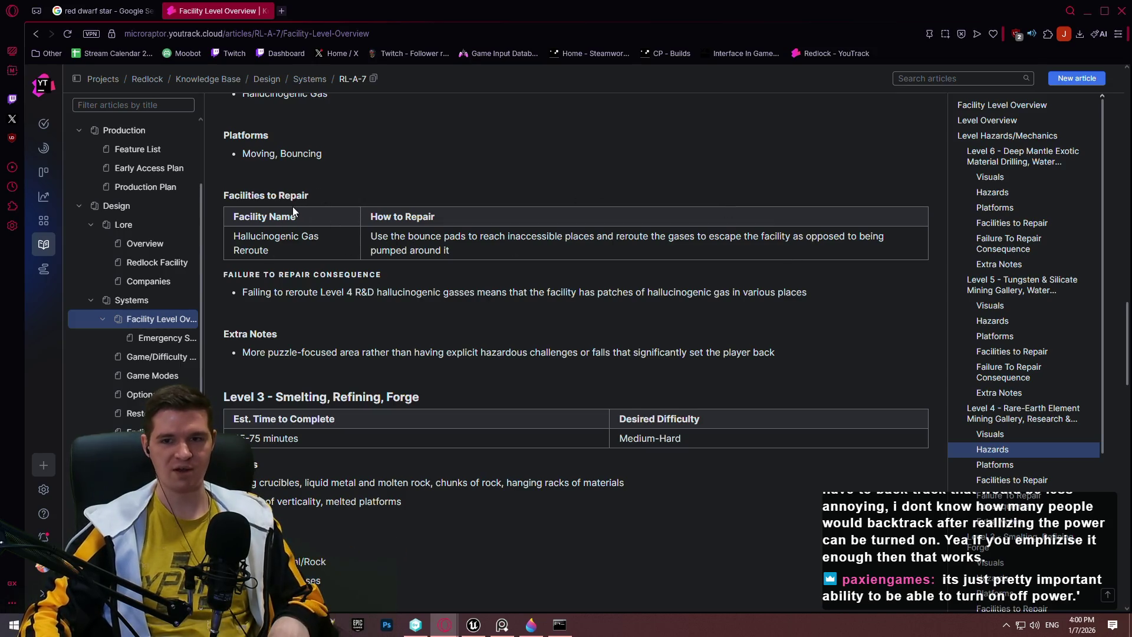
{"action": "scroll", "coordinate": [354, 271], "scroll_direction": "down", "scroll_amount": 4}
{"action": "scroll", "coordinate": [396, 286], "scroll_direction": "down", "scroll_amount": 2}
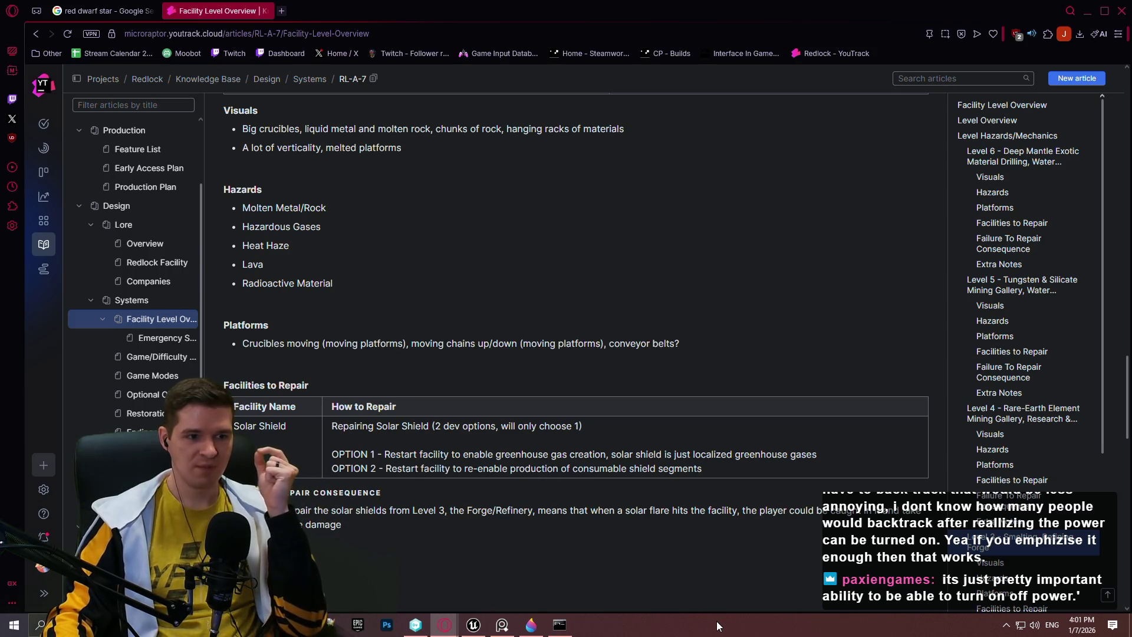
{"action": "left_click", "coordinate": [474, 625]}
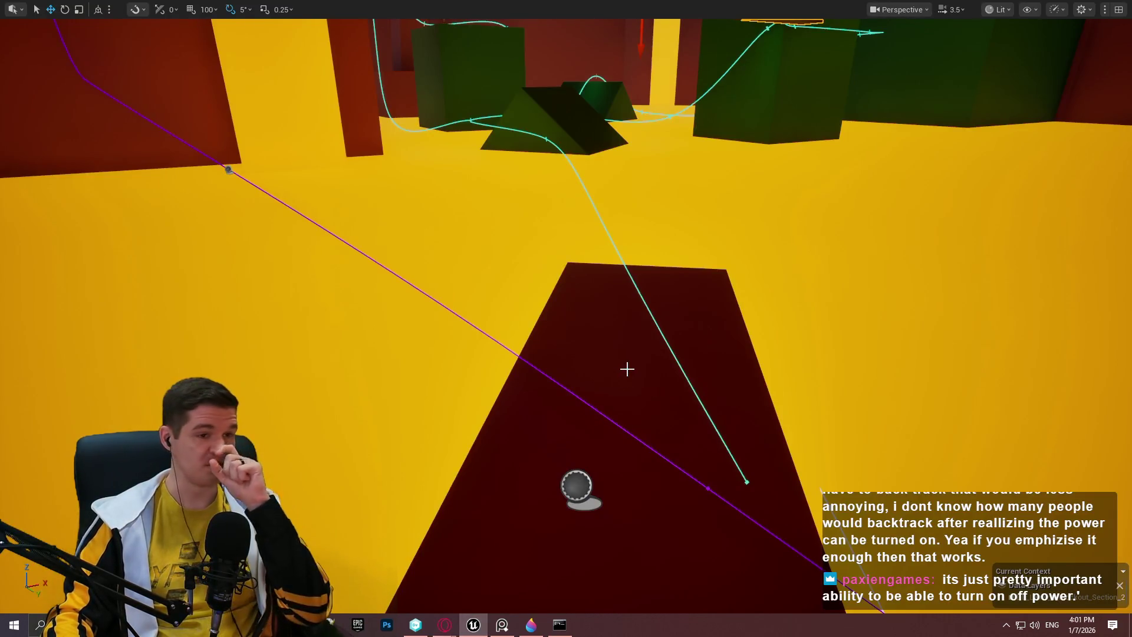
- Fly past the white platform and brown beams into the orange interior with yellow pillars
{"action": "scroll", "coordinate": [566, 319], "scroll_direction": "up", "scroll_amount": 3}
{"action": "key", "text": "s"}
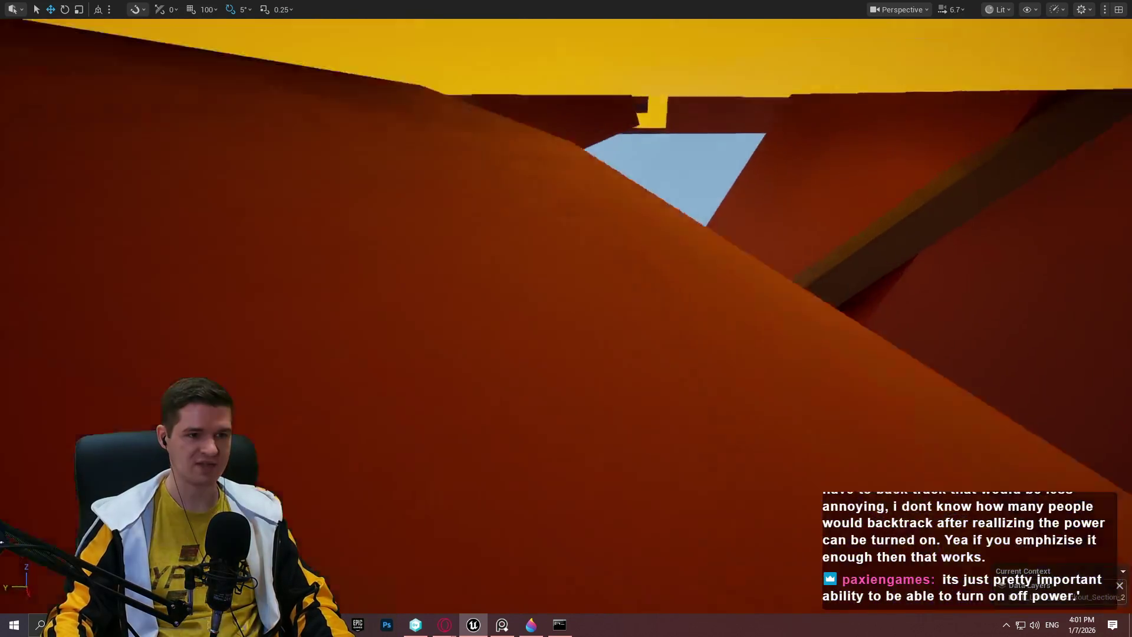
{"action": "key", "text": "w"}
{"action": "scroll", "coordinate": [566, 318], "scroll_direction": "up", "scroll_amount": 1}
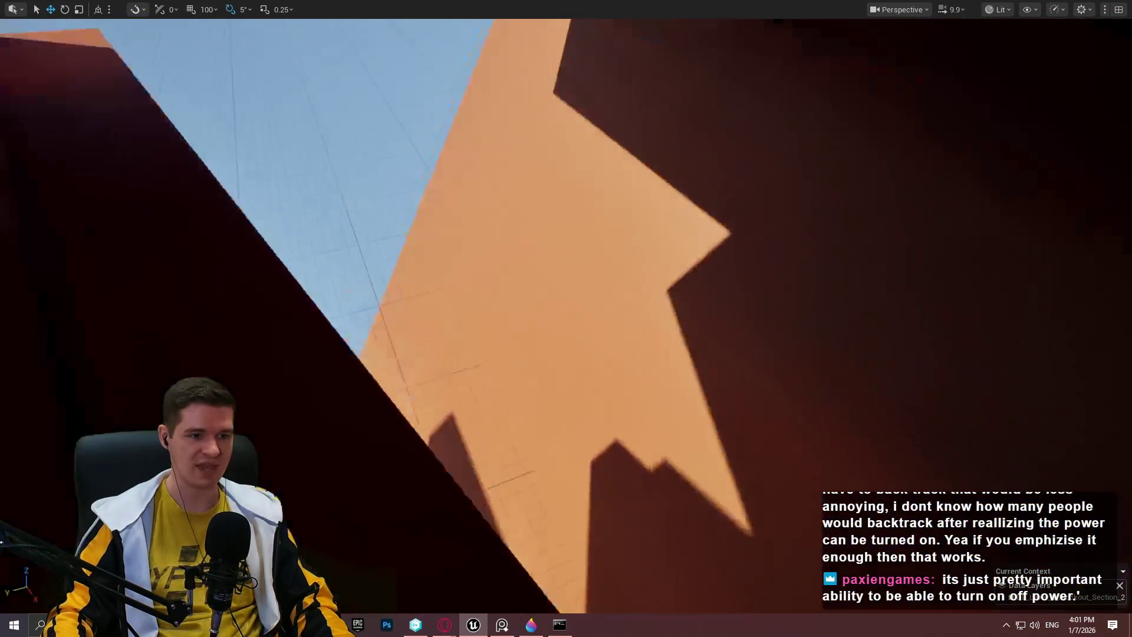
{"action": "key", "text": "w"}
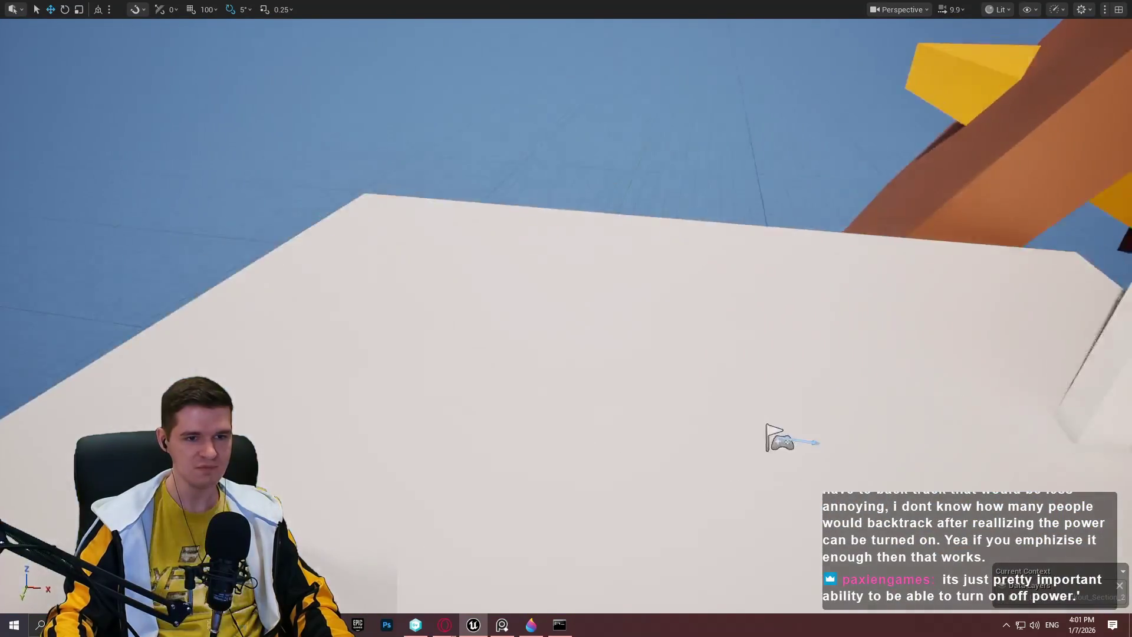
{"action": "key", "text": "w"}
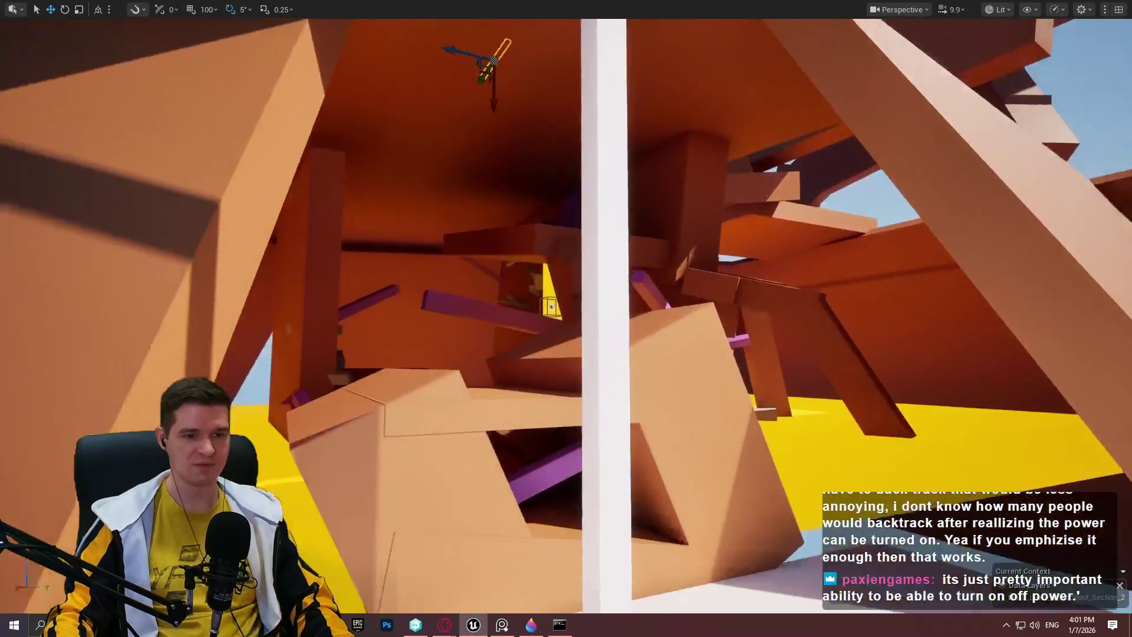
{"action": "key", "text": "a"}
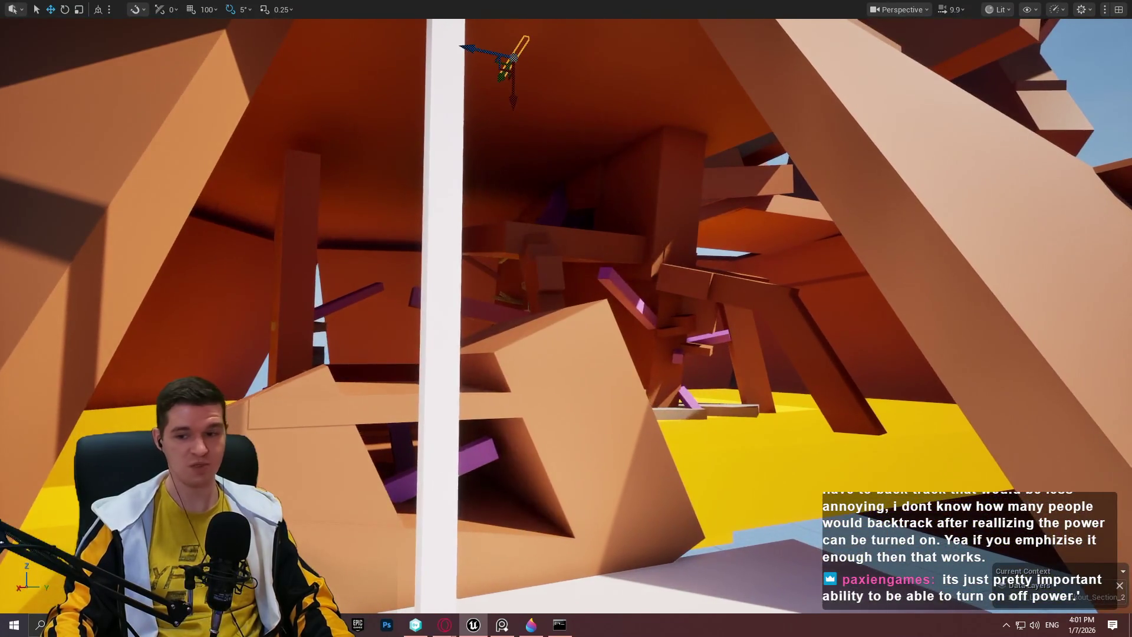
{"action": "scroll", "coordinate": [566, 318], "scroll_direction": "up", "scroll_amount": 1}
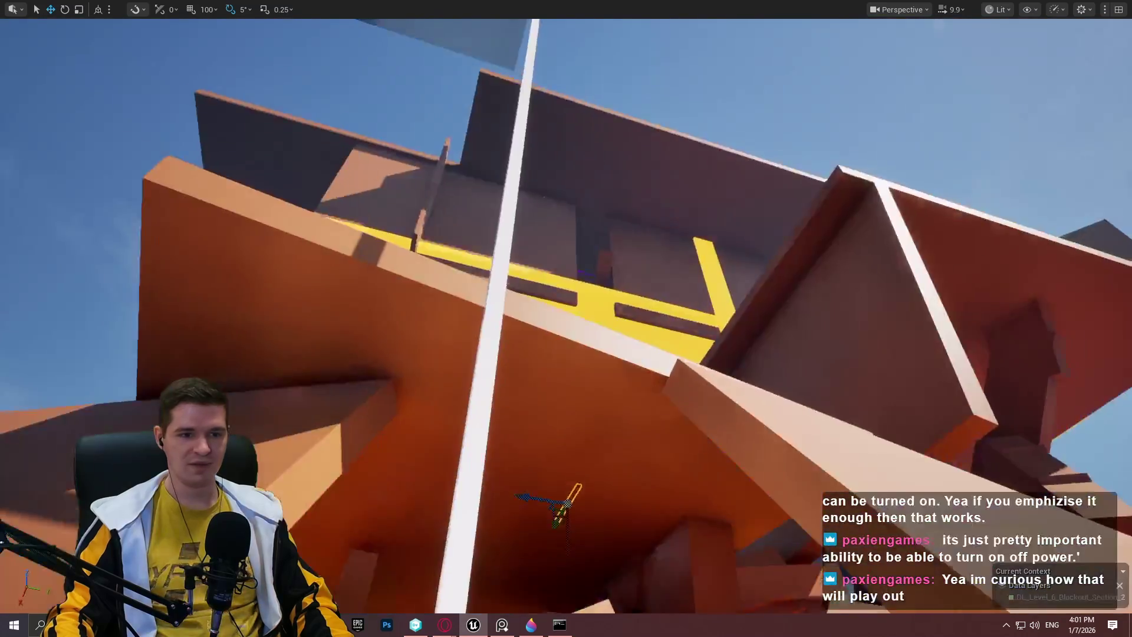
{"action": "key", "text": "w"}
{"action": "scroll", "coordinate": [566, 319], "scroll_direction": "down", "scroll_amount": 5}
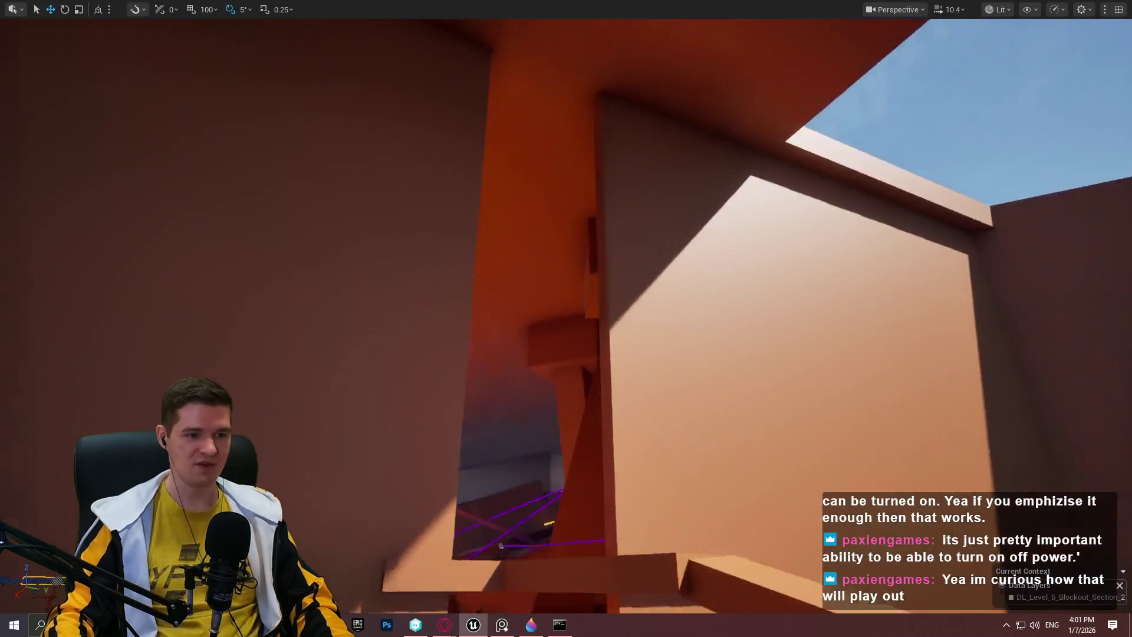
{"action": "scroll", "coordinate": [566, 319], "scroll_direction": "down", "scroll_amount": 2}
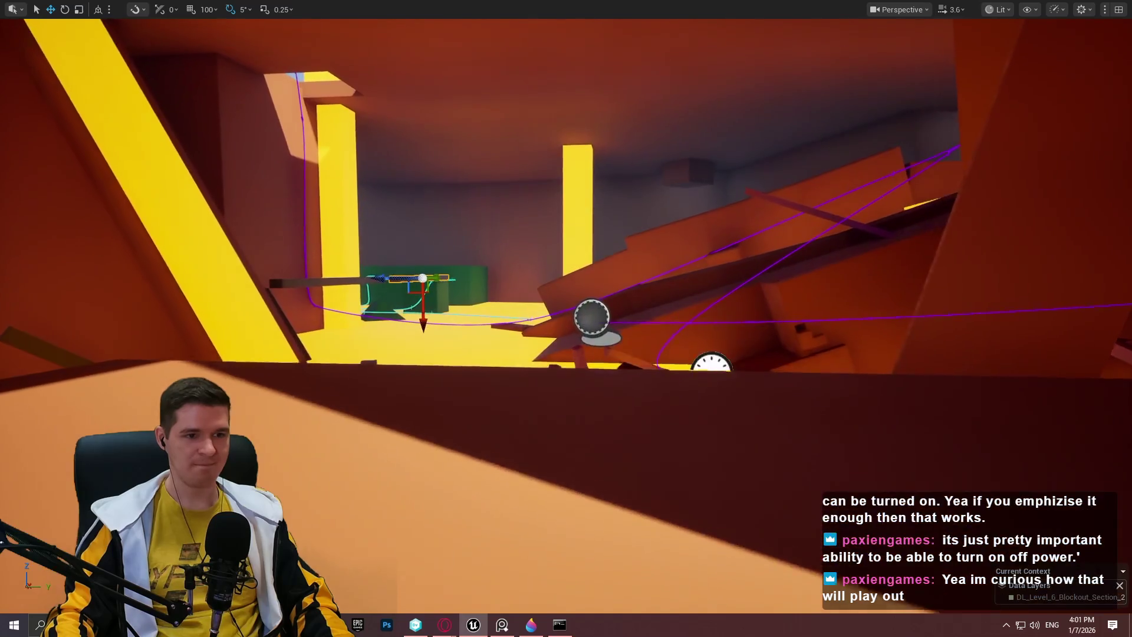
- Lower camera speed to 0.748 and turn the view down toward the sphere and gauges
{"action": "scroll", "coordinate": [566, 318], "scroll_direction": "down", "scroll_amount": 2}
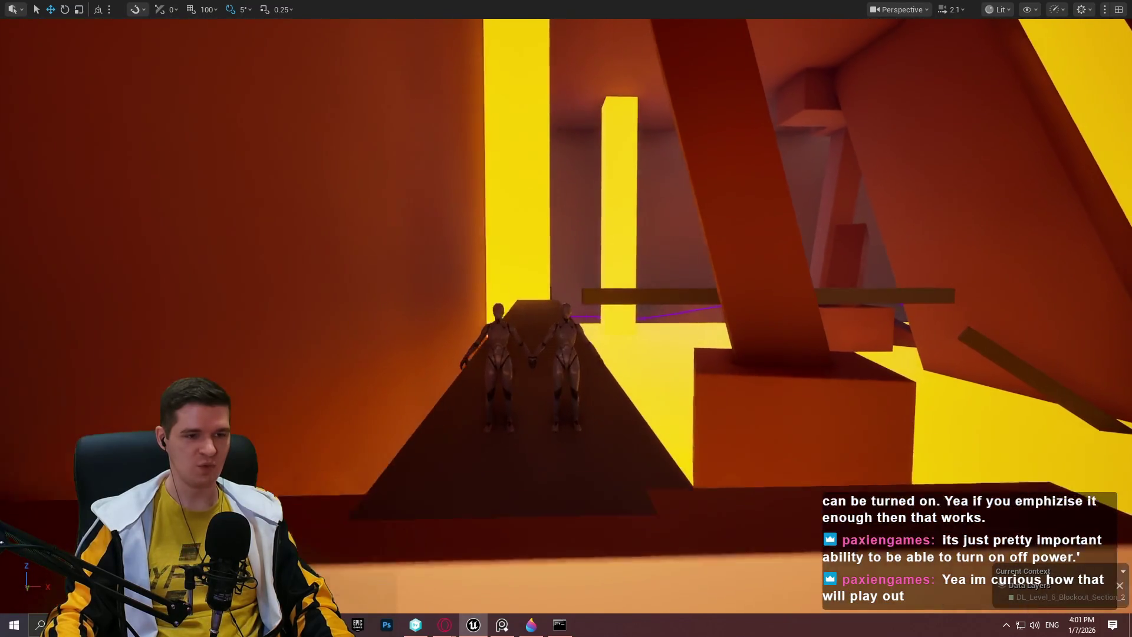
{"action": "scroll", "coordinate": [566, 318], "scroll_direction": "down", "scroll_amount": 1}
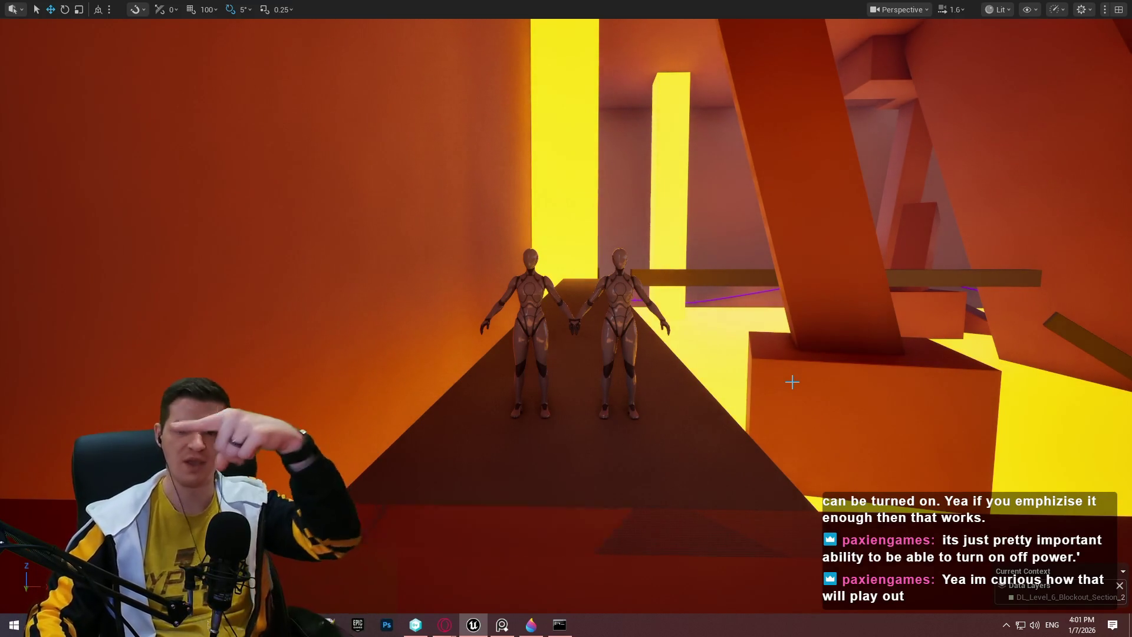
{"action": "left_click_drag", "start_coordinate": [792, 382], "coordinate": [659, 265]}
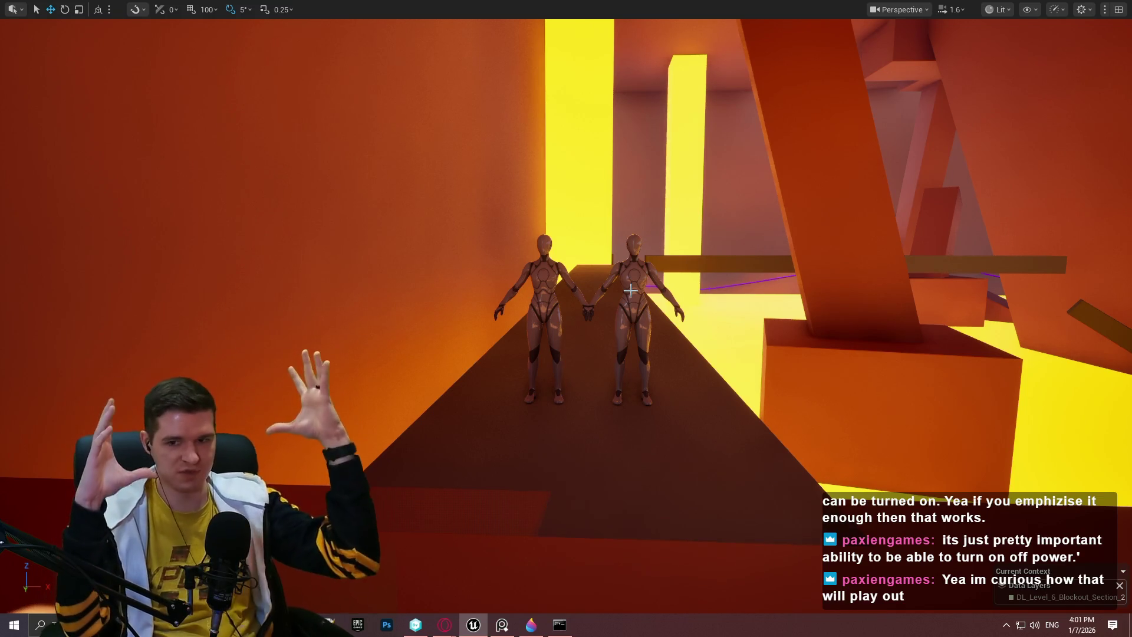
{"action": "mouse_move", "coordinate": [592, 240]}
{"action": "left_mouse_down"}
{"action": "mouse_move", "coordinate": [591, 342]}
{"action": "mouse_move", "coordinate": [678, 271]}
{"action": "mouse_move", "coordinate": [472, 265]}
{"action": "mouse_move", "coordinate": [354, 283]}
{"action": "mouse_move", "coordinate": [644, 256]}
{"action": "left_mouse_up"}
{"action": "scroll", "coordinate": [566, 236], "scroll_direction": "down", "scroll_amount": 2}
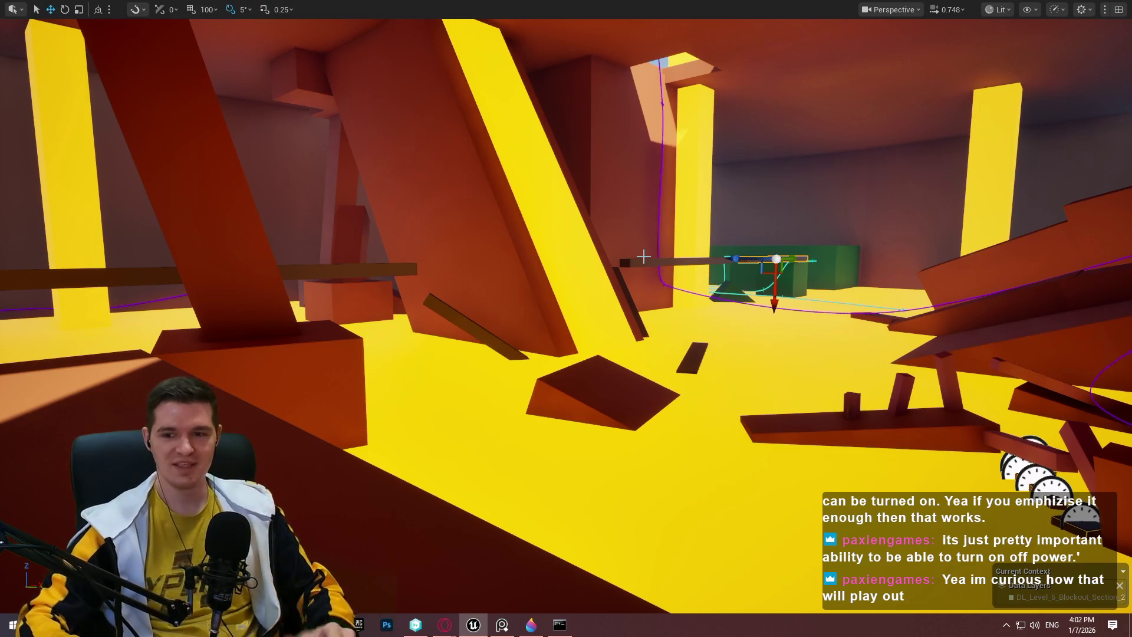
{"action": "mouse_move", "coordinate": [581, 229]}
{"action": "left_mouse_down"}
{"action": "mouse_move", "coordinate": [594, 232]}
{"action": "mouse_move", "coordinate": [572, 246]}
{"action": "left_mouse_up"}
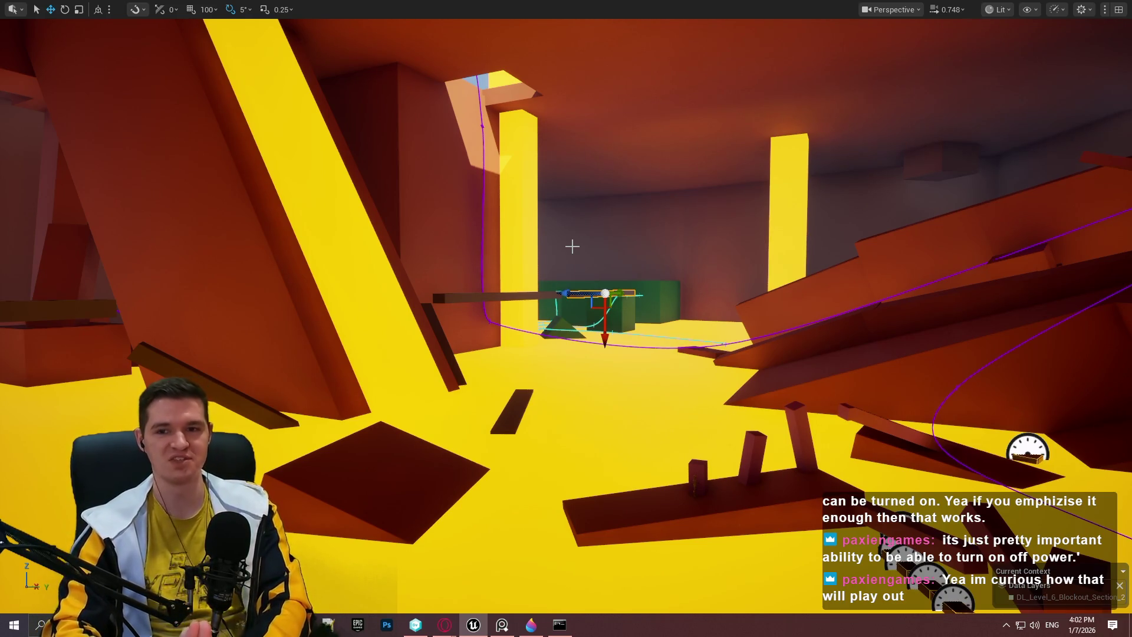
{"action": "left_click_drag", "start_coordinate": [572, 246], "coordinate": [578, 225]}
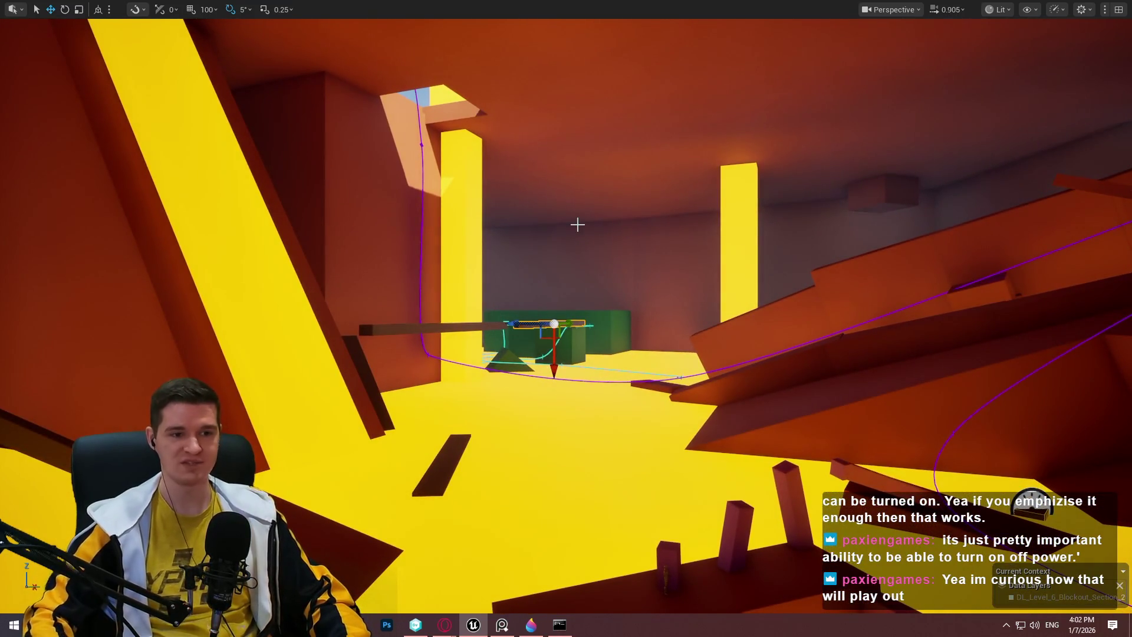
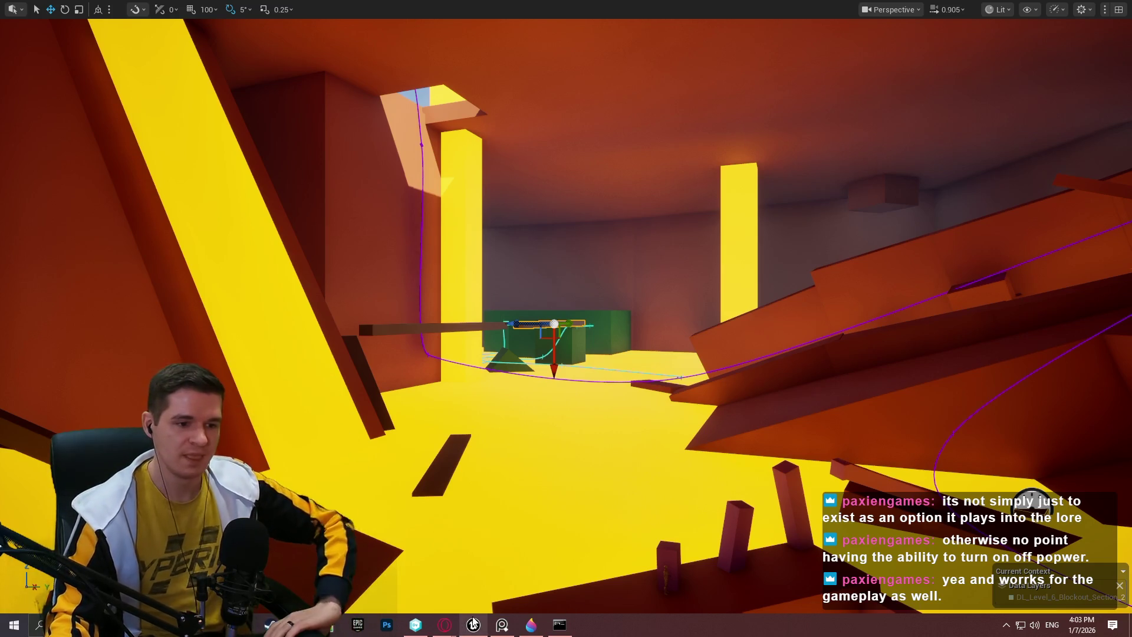
- Bring the Opera window showing the Facility Level Overview article to the front
{"action": "mouse_move", "coordinate": [444, 624]}
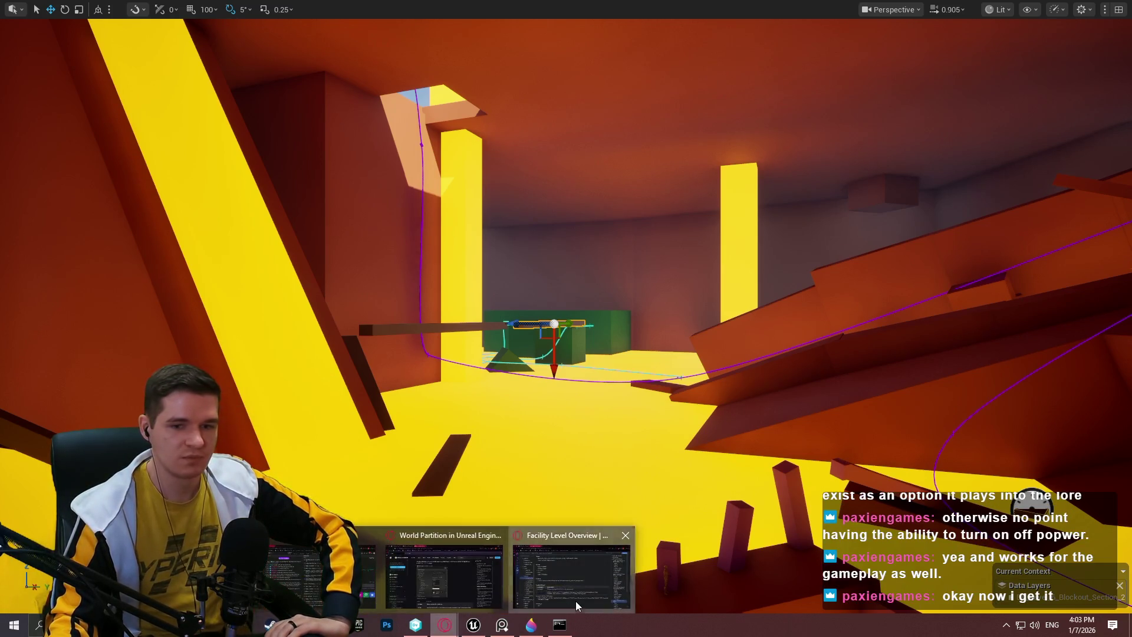
{"action": "left_click", "coordinate": [460, 575]}
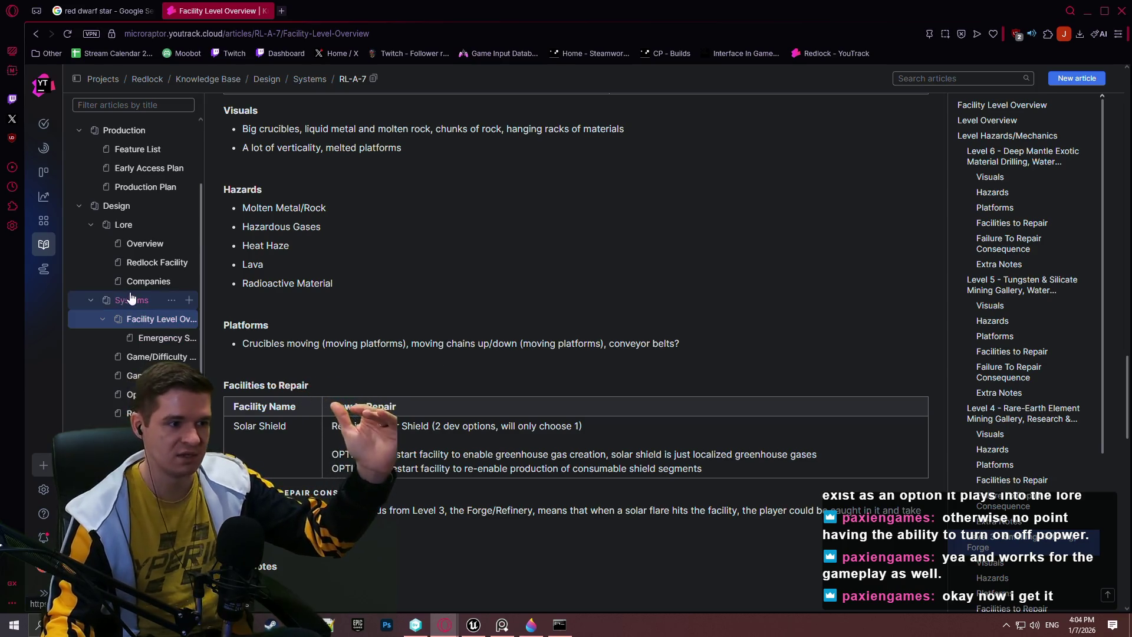
- Open the Redlock Facility lore article from the Design > Lore sidebar
{"action": "left_click", "coordinate": [144, 262]}
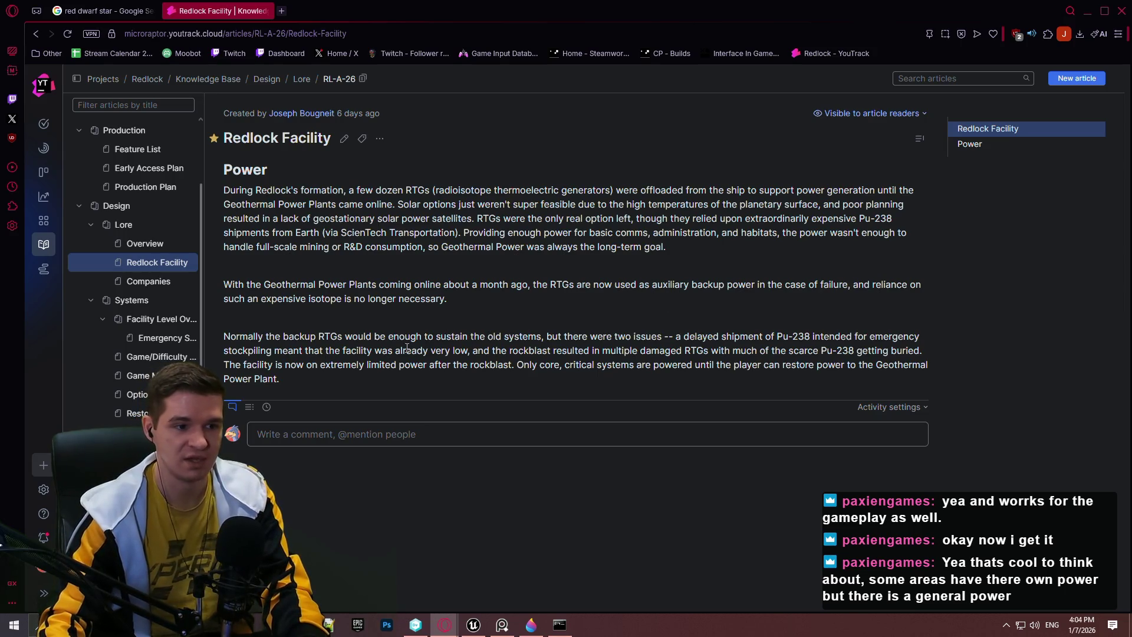
- Read the Power passages on rockblast-damaged RTGs, then open the Emergency Station Airlocks article
{"action": "left_click_drag", "start_coordinate": [502, 352], "coordinate": [757, 351]}
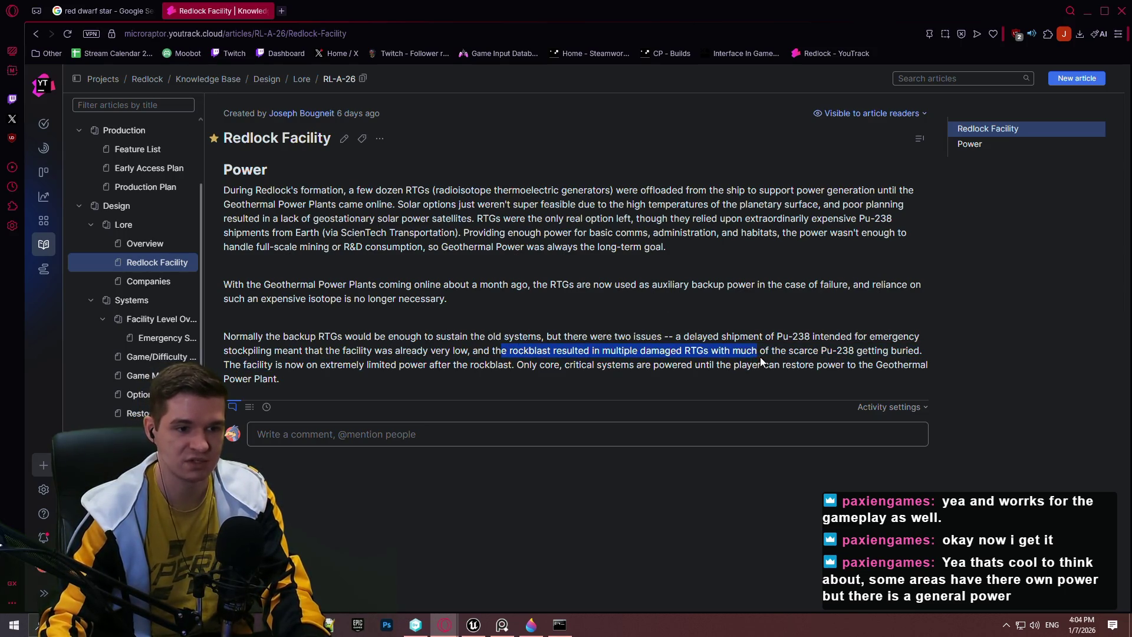
{"action": "left_click", "coordinate": [772, 350]}
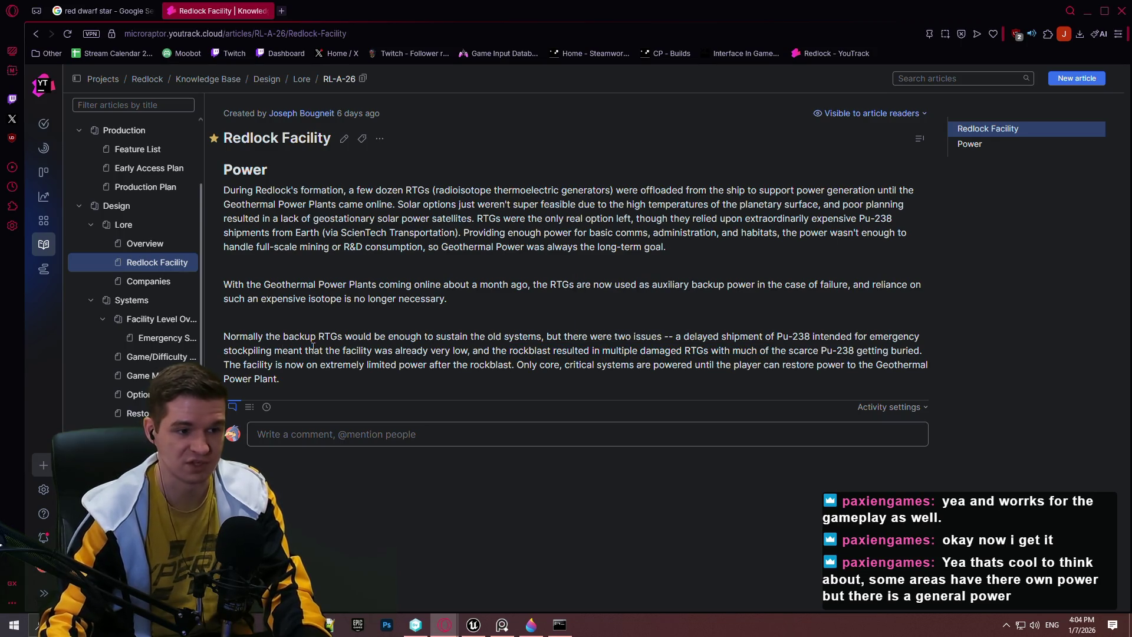
{"action": "left_click_drag", "start_coordinate": [283, 350], "coordinate": [555, 345]}
{"action": "left_click", "coordinate": [555, 346]}
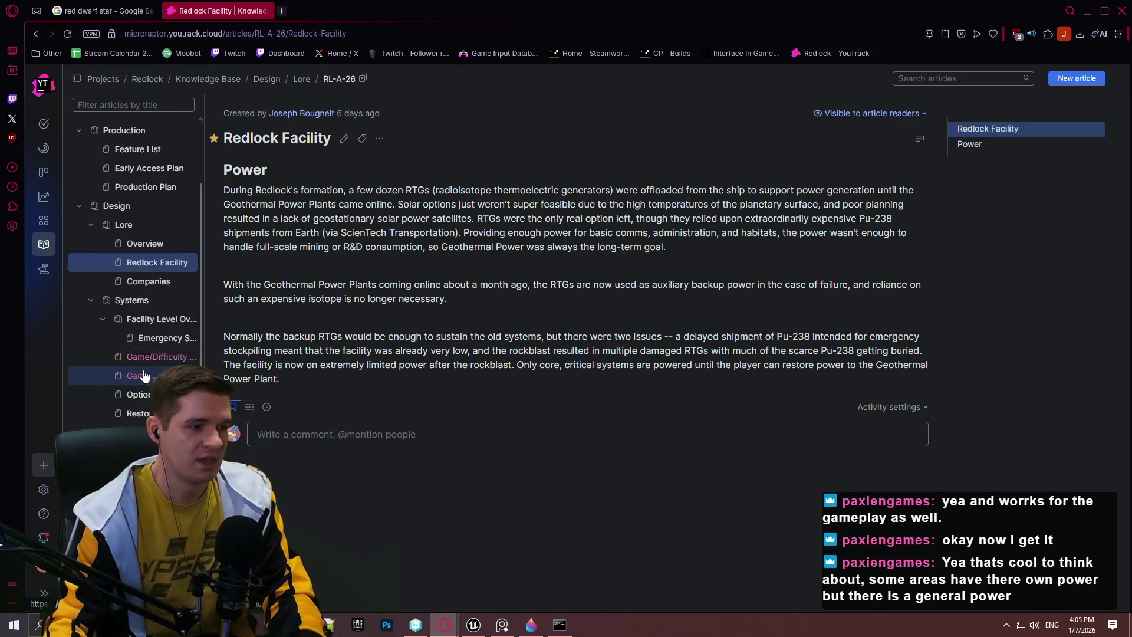
{"action": "left_click", "coordinate": [147, 338]}
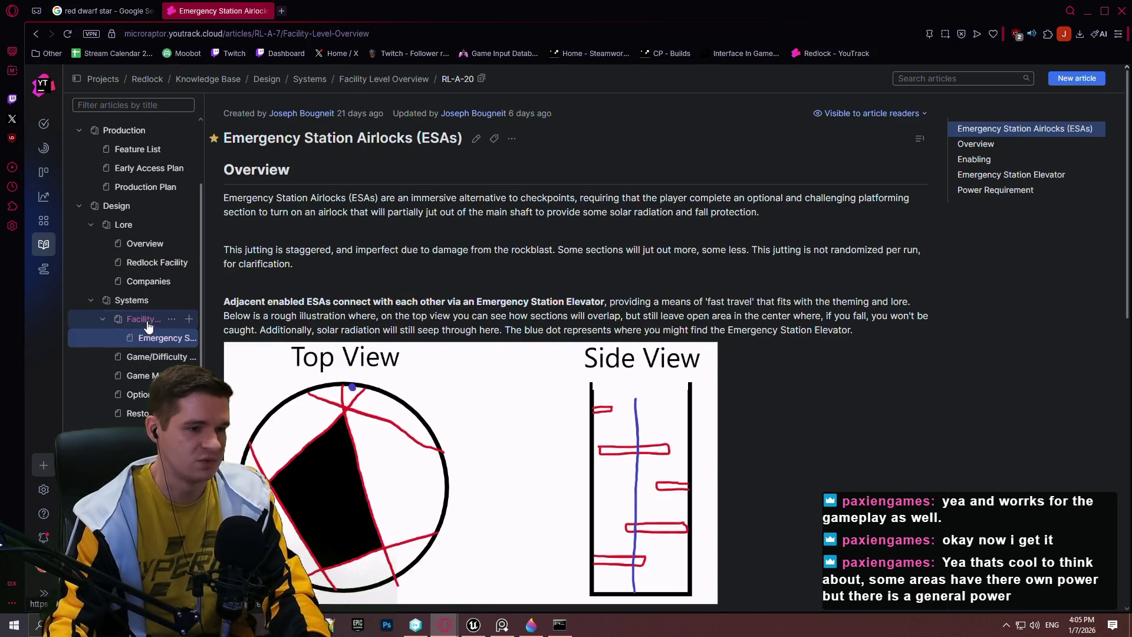
- Return to the Facility Level Overview article and scroll down to the Level 5 section
{"action": "left_click", "coordinate": [155, 319]}
{"action": "scroll", "coordinate": [624, 317], "scroll_direction": "down", "scroll_amount": 5}
{"action": "scroll", "coordinate": [582, 301], "scroll_direction": "down", "scroll_amount": 10}
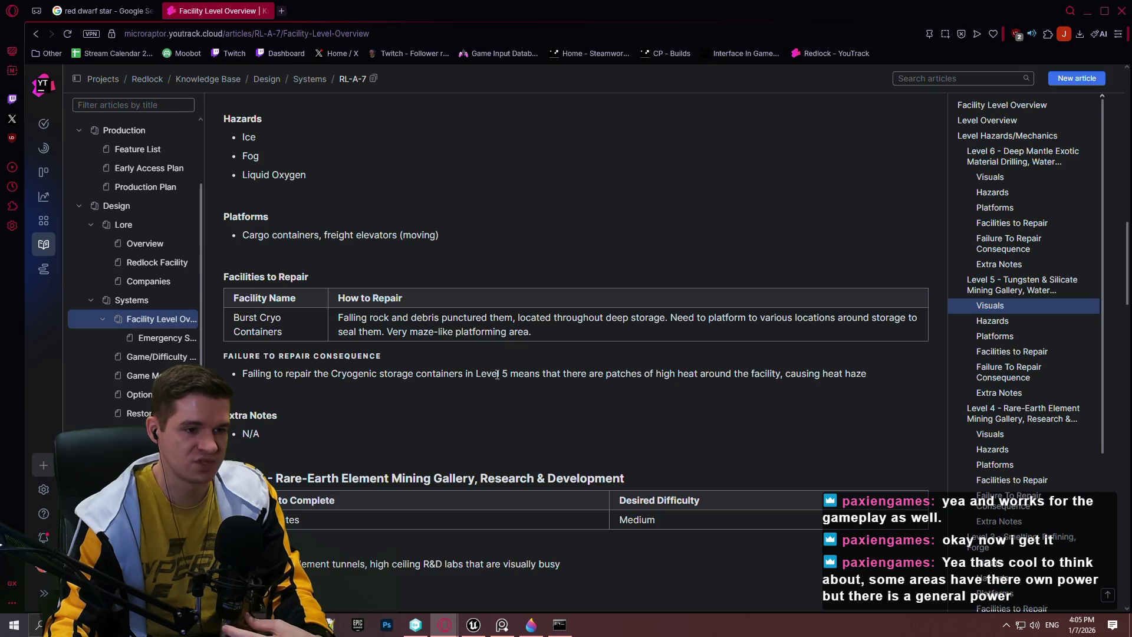
- Highlight 'Level 5 means' and 'causing heat haze' in the Level 5 notes, then scroll onward
{"action": "left_click_drag", "start_coordinate": [497, 375], "coordinate": [589, 375]}
{"action": "left_click", "coordinate": [693, 378]}
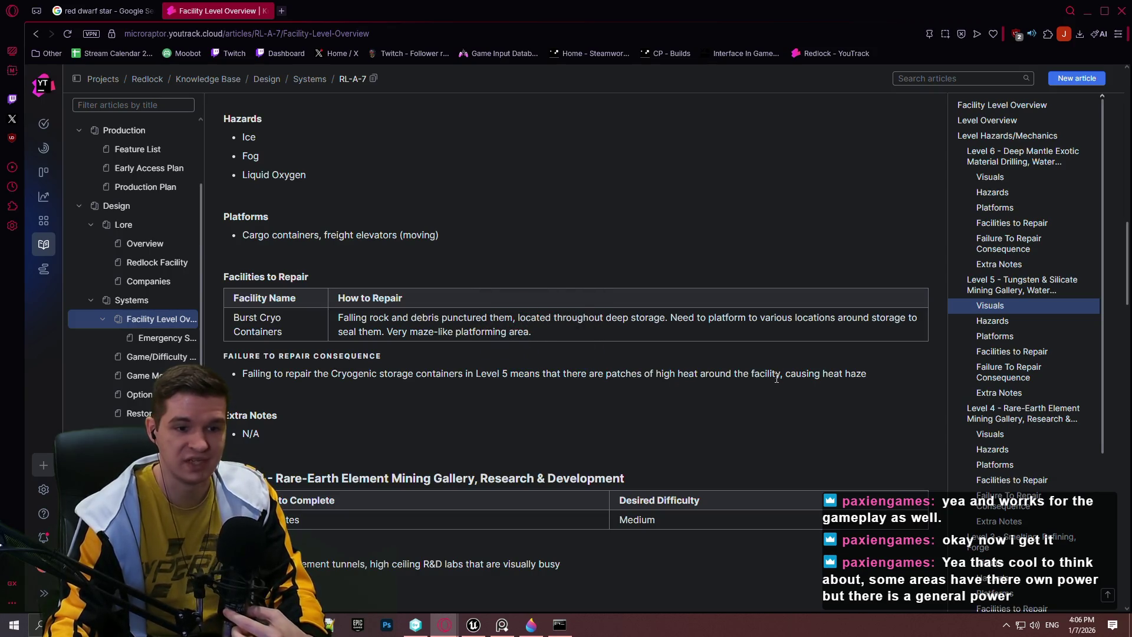
{"action": "left_click_drag", "start_coordinate": [869, 376], "coordinate": [787, 373]}
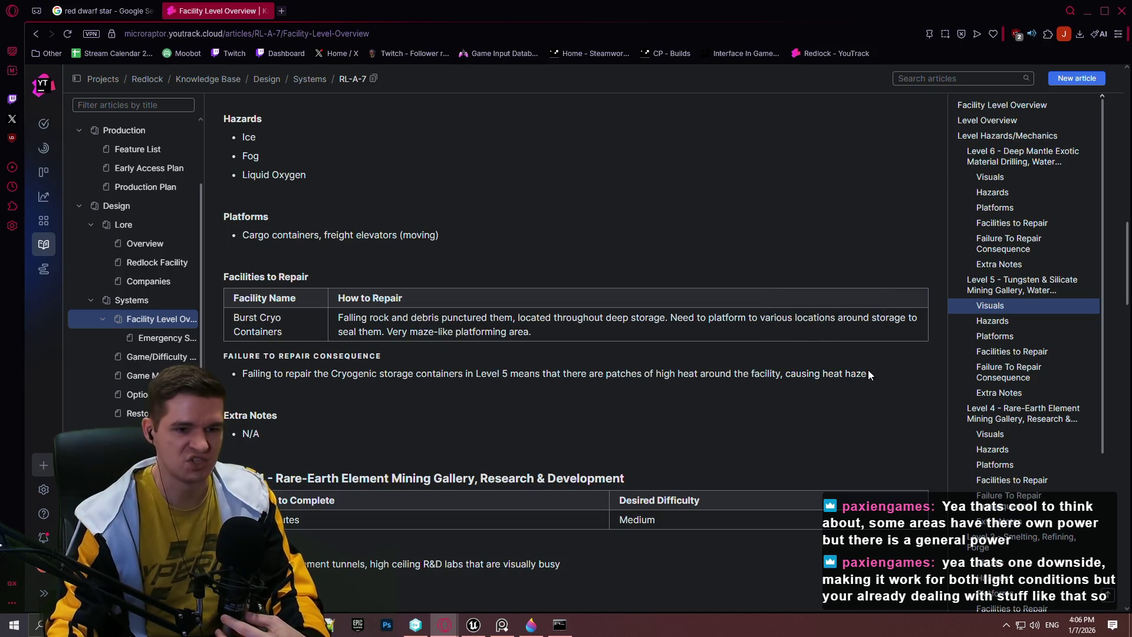
{"action": "left_click_drag", "start_coordinate": [870, 373], "coordinate": [788, 373]}
{"action": "left_click", "coordinate": [788, 375]}
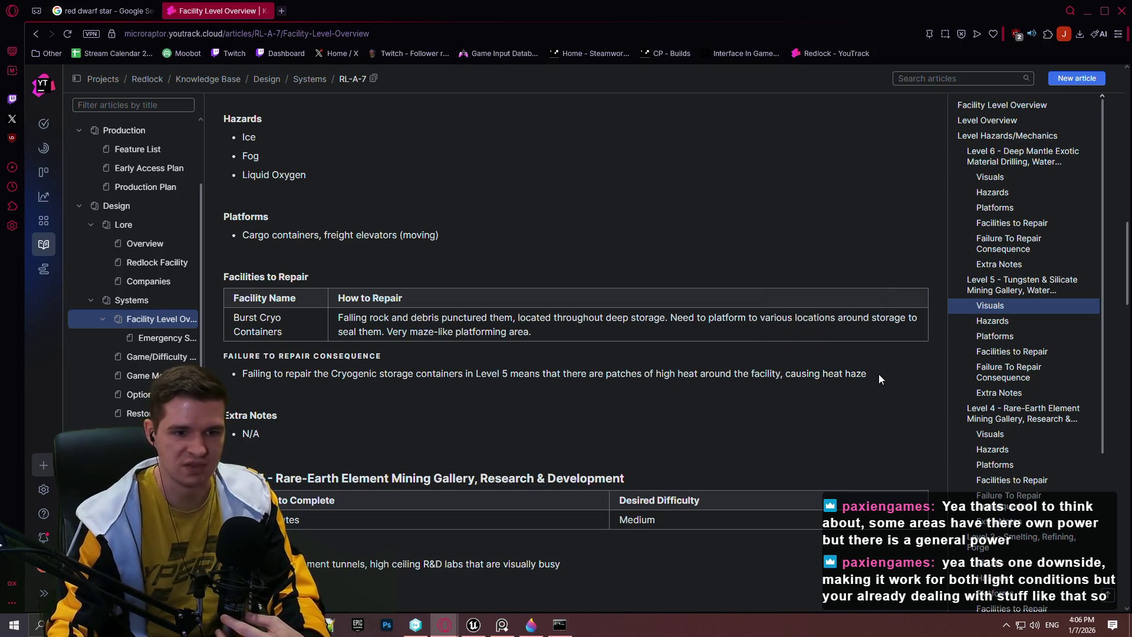
{"action": "mouse_move", "coordinate": [867, 373]}
{"action": "left_mouse_down"}
{"action": "mouse_move", "coordinate": [760, 374]}
{"action": "mouse_move", "coordinate": [786, 374]}
{"action": "left_mouse_up"}
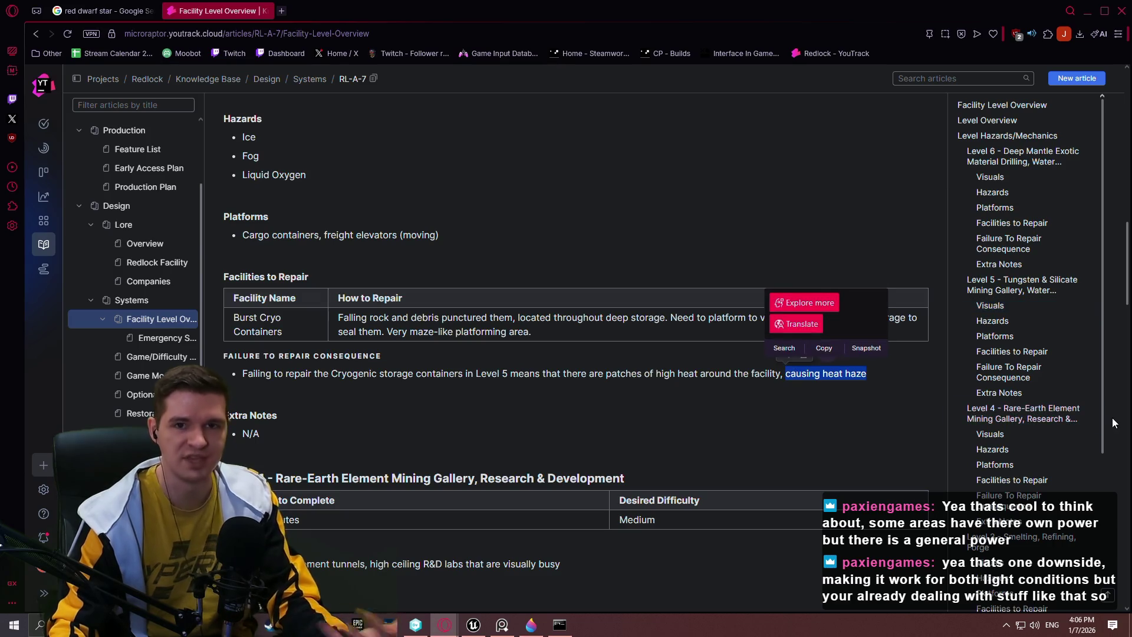
{"action": "scroll", "coordinate": [426, 370], "scroll_direction": "down", "scroll_amount": 4}
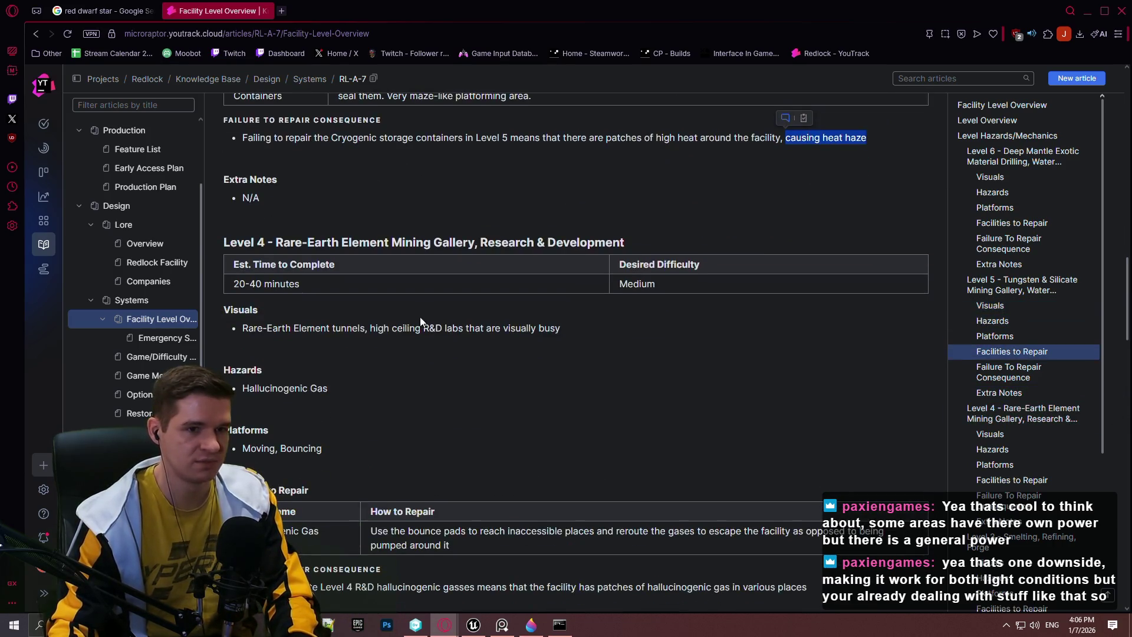
{"action": "scroll", "coordinate": [499, 316], "scroll_direction": "up", "scroll_amount": 1}
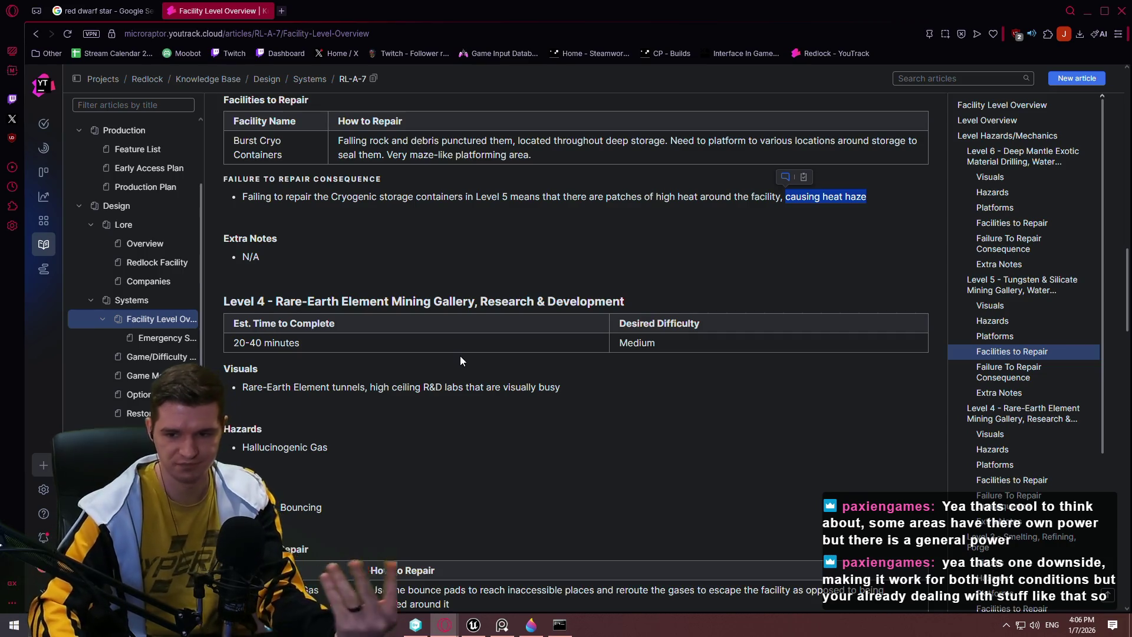
{"action": "scroll", "coordinate": [460, 356], "scroll_direction": "down", "scroll_amount": 6}
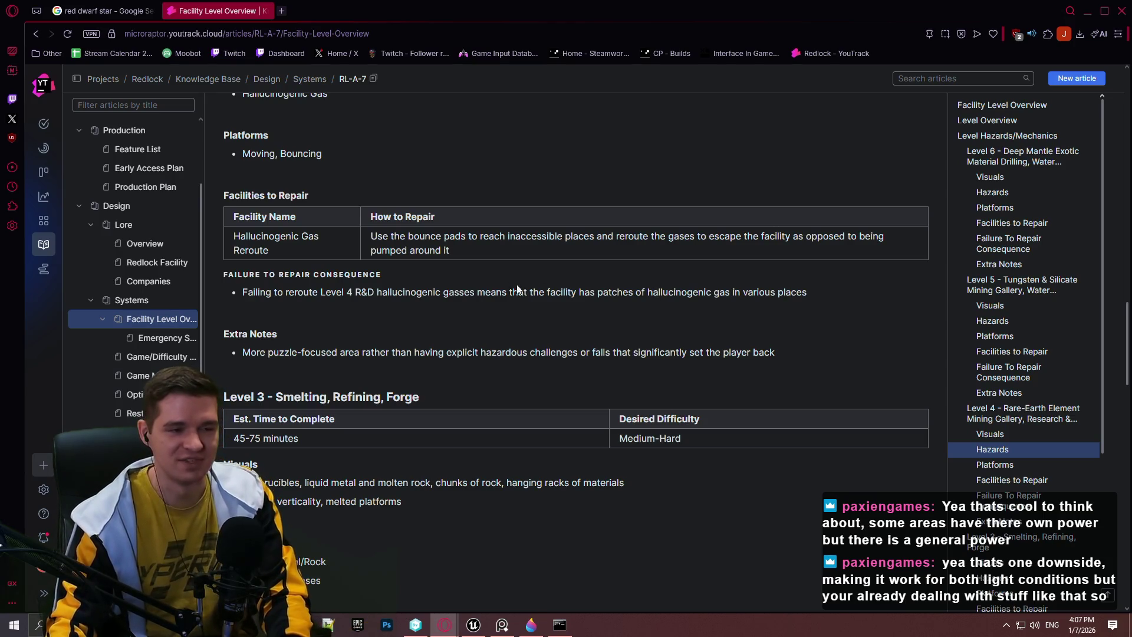
{"action": "scroll", "coordinate": [472, 302], "scroll_direction": "down", "scroll_amount": 2}
{"action": "scroll", "coordinate": [445, 291], "scroll_direction": "down", "scroll_amount": 1}
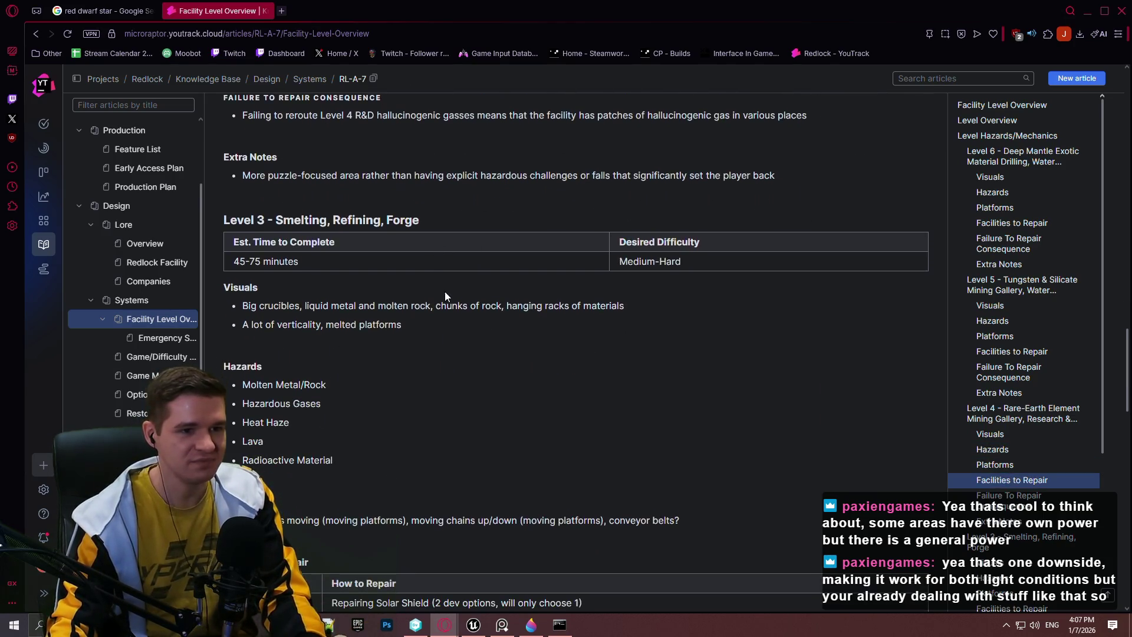
{"action": "scroll", "coordinate": [770, 314], "scroll_direction": "down", "scroll_amount": 1}
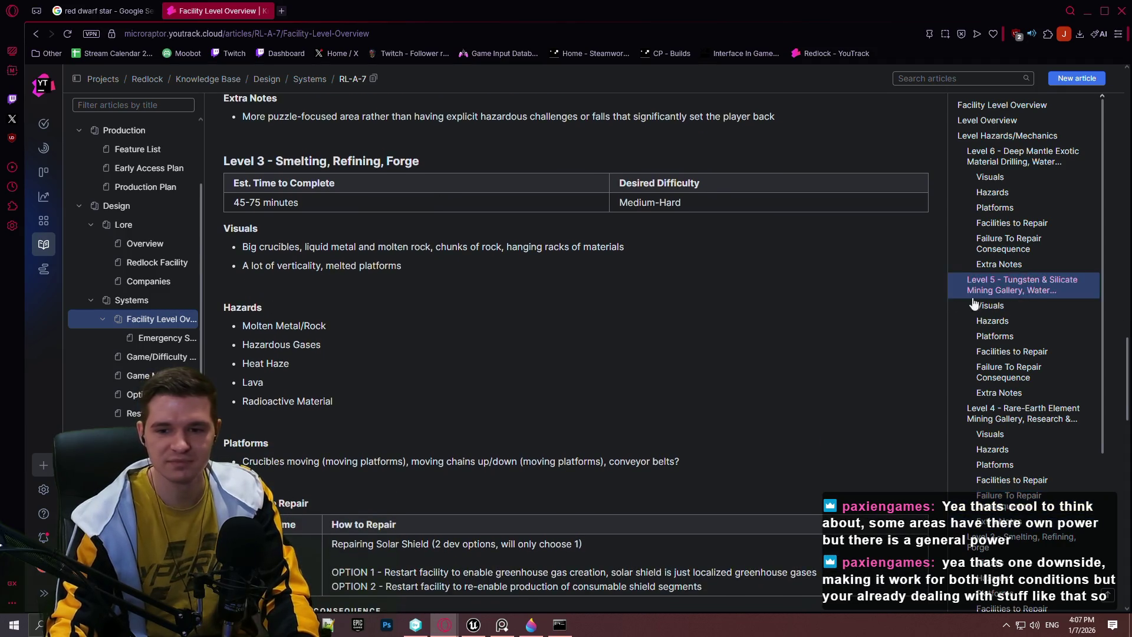
{"action": "scroll", "coordinate": [619, 275], "scroll_direction": "down", "scroll_amount": 5}
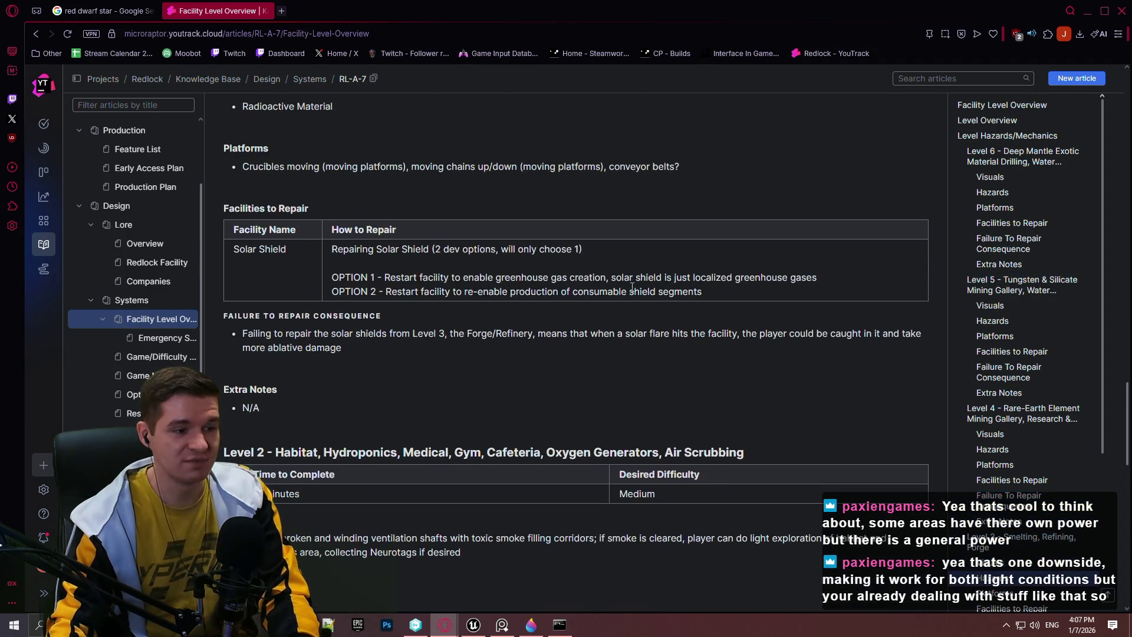
{"action": "scroll", "coordinate": [632, 287], "scroll_direction": "up", "scroll_amount": 2}
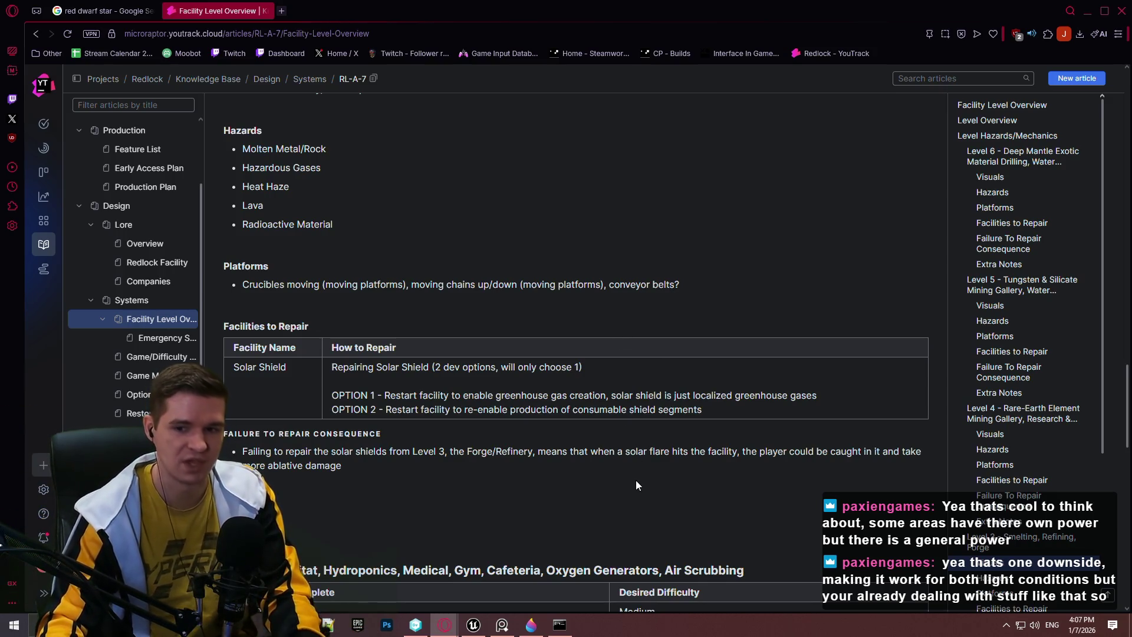
{"action": "scroll", "coordinate": [578, 396], "scroll_direction": "down", "scroll_amount": 8}
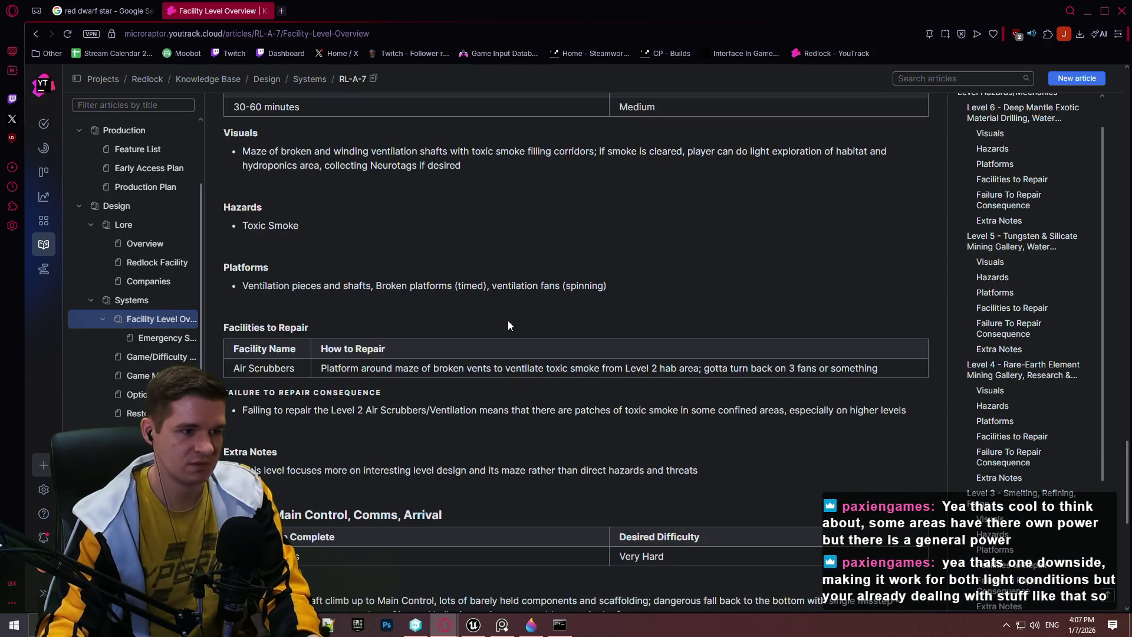
{"action": "scroll", "coordinate": [498, 329], "scroll_direction": "up", "scroll_amount": 1}
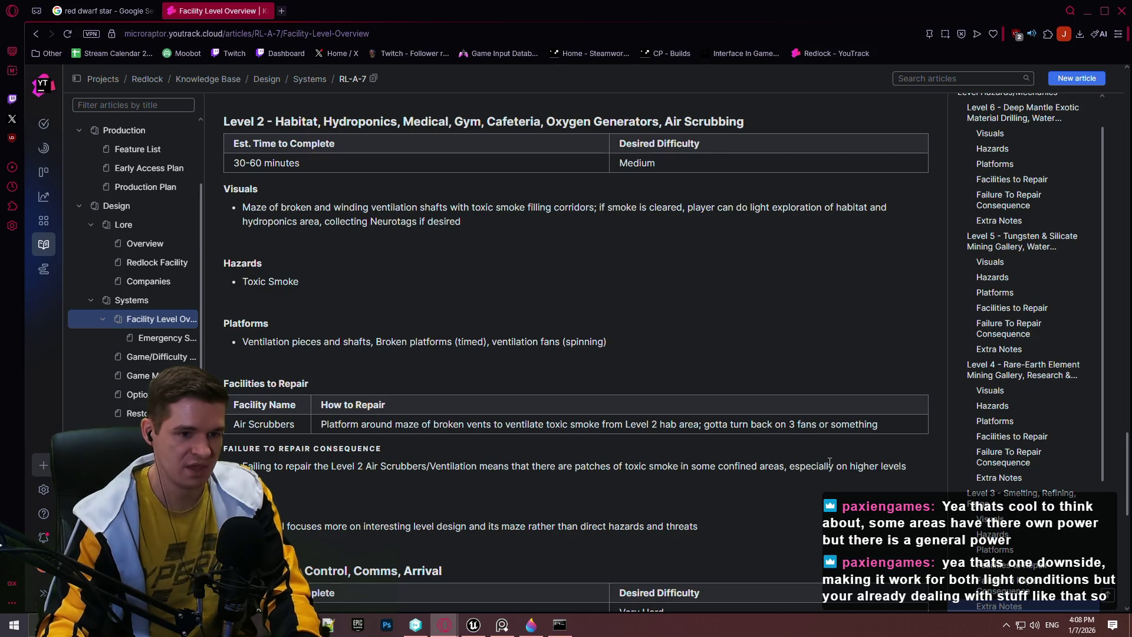
{"action": "left_click_drag", "start_coordinate": [728, 466], "coordinate": [782, 466]}
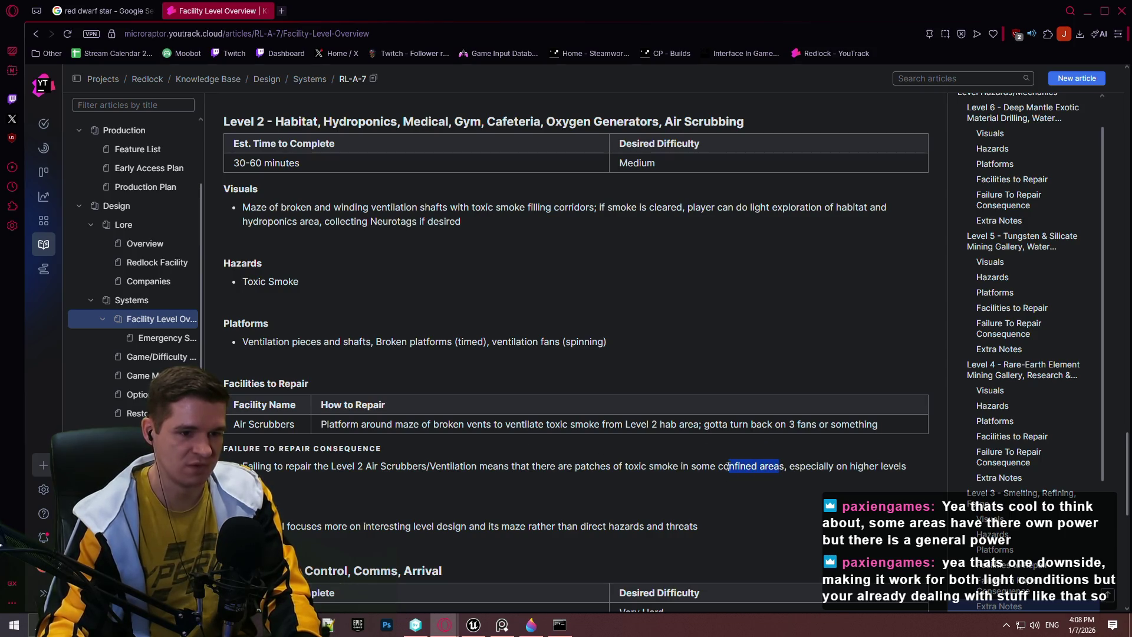
{"action": "left_click", "coordinate": [677, 476]}
{"action": "scroll", "coordinate": [534, 444], "scroll_direction": "down", "scroll_amount": 9}
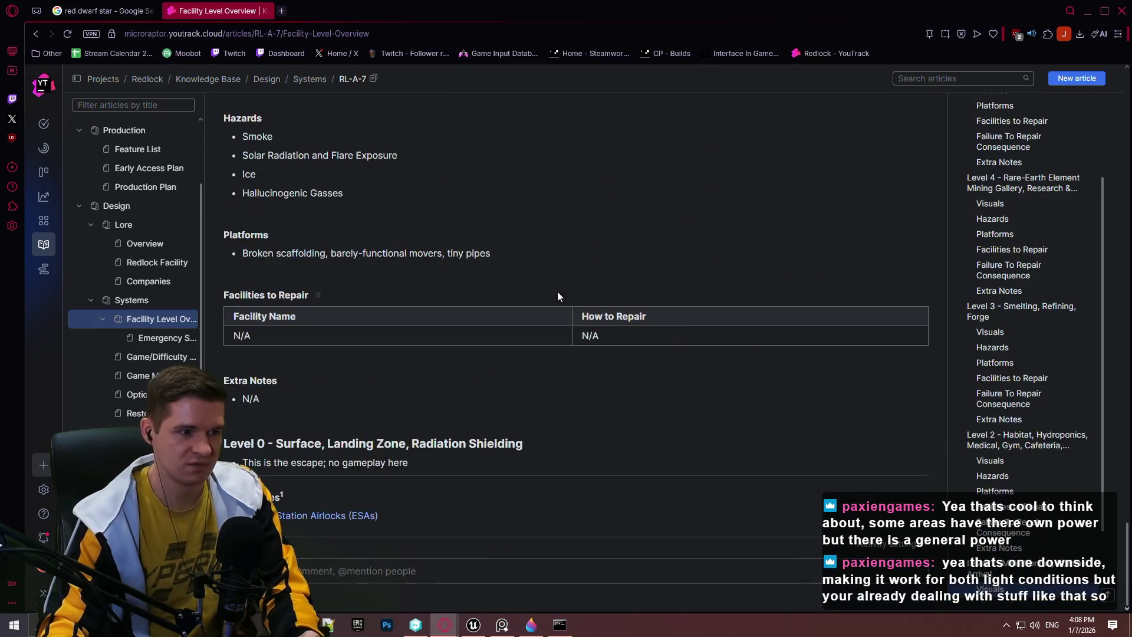
- Look over the Endings article's four ending variants, then return to the Unreal Editor viewport
{"action": "scroll", "coordinate": [534, 320], "scroll_direction": "up", "scroll_amount": 3}
{"action": "scroll", "coordinate": [534, 320], "scroll_direction": "down", "scroll_amount": 1}
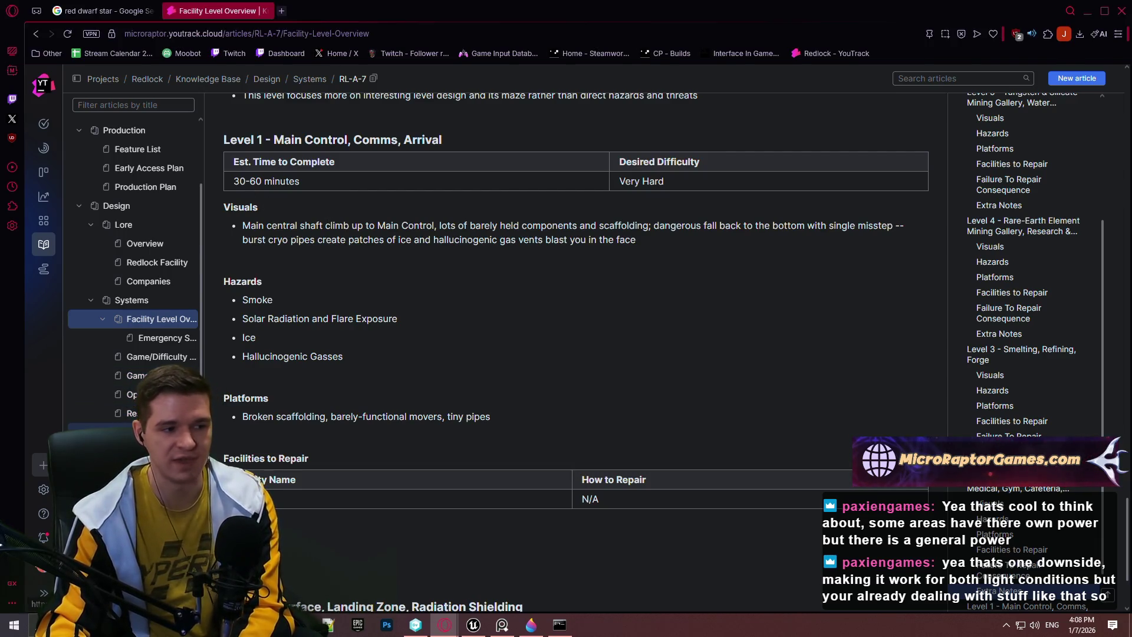
{"action": "left_click", "coordinate": [147, 431]}
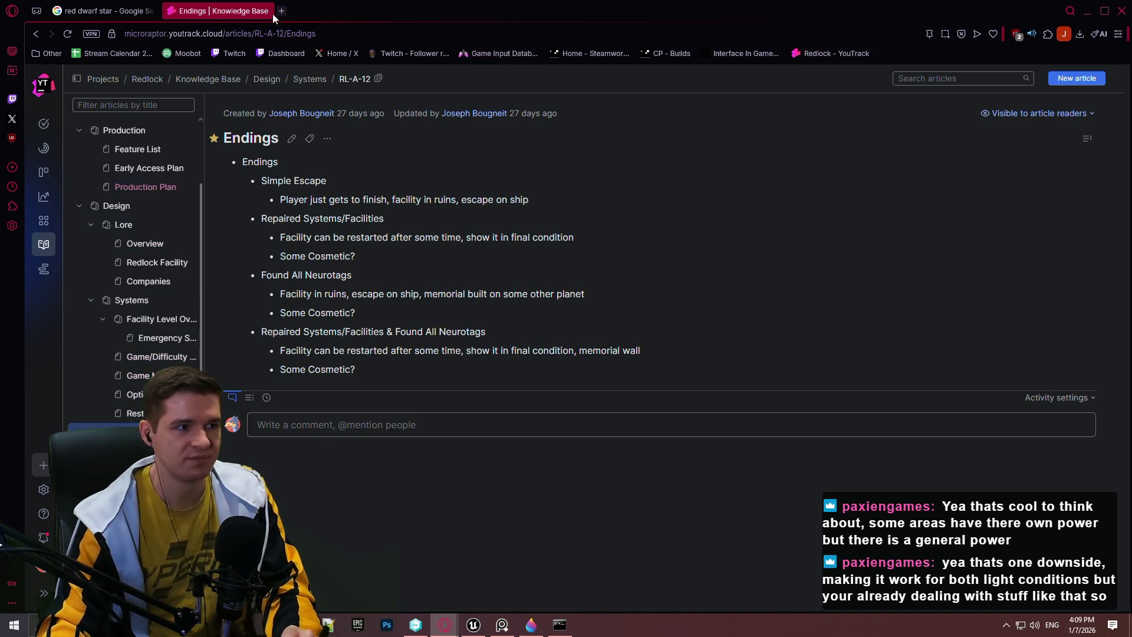
{"action": "left_click", "coordinate": [147, 11]}
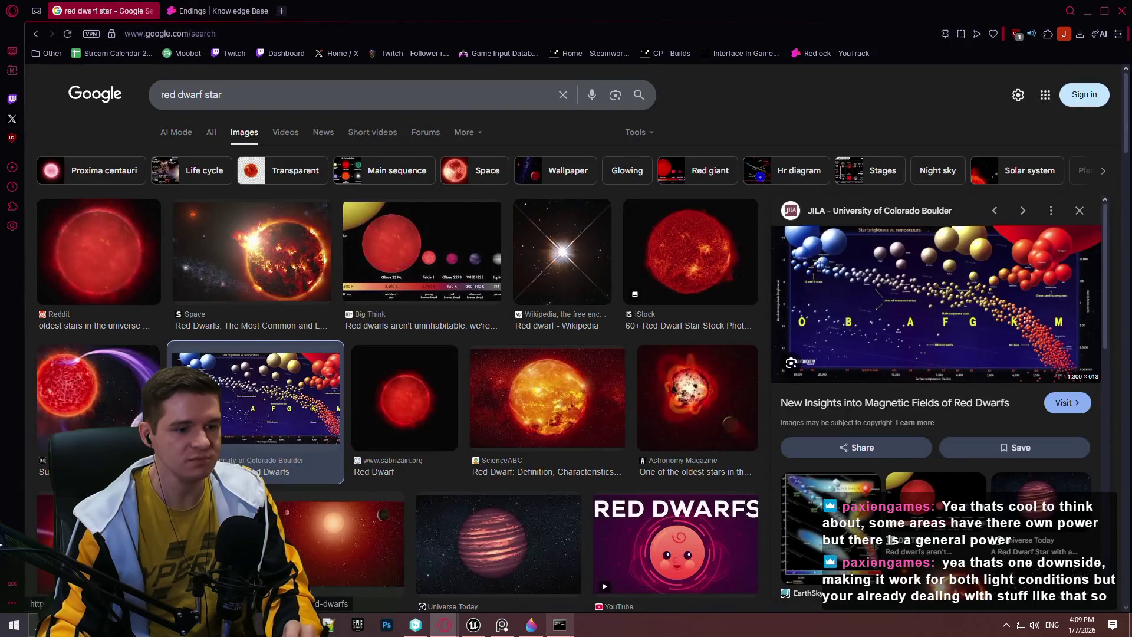
{"action": "left_click", "coordinate": [502, 626]}
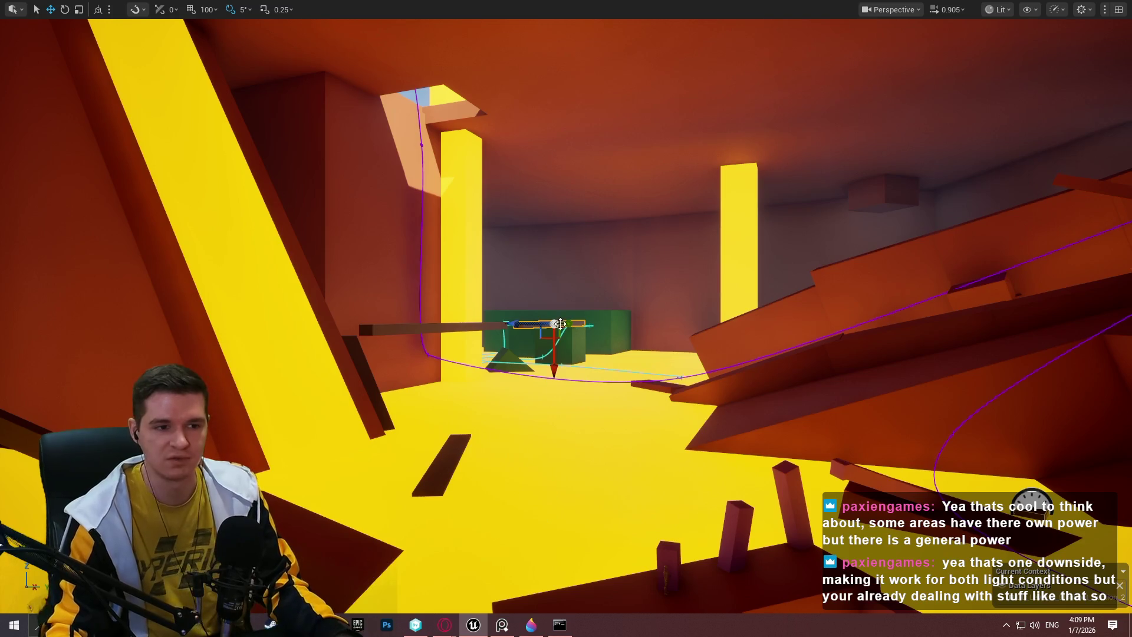
- Slide the long brown beam right so it rests on top of the right green block
{"action": "mouse_move", "coordinate": [545, 515]}
{"action": "left_mouse_down"}
{"action": "mouse_move", "coordinate": [531, 448]}
{"action": "mouse_move", "coordinate": [507, 501]}
{"action": "mouse_move", "coordinate": [542, 490]}
{"action": "mouse_move", "coordinate": [525, 478]}
{"action": "mouse_move", "coordinate": [631, 319]}
{"action": "left_mouse_up"}
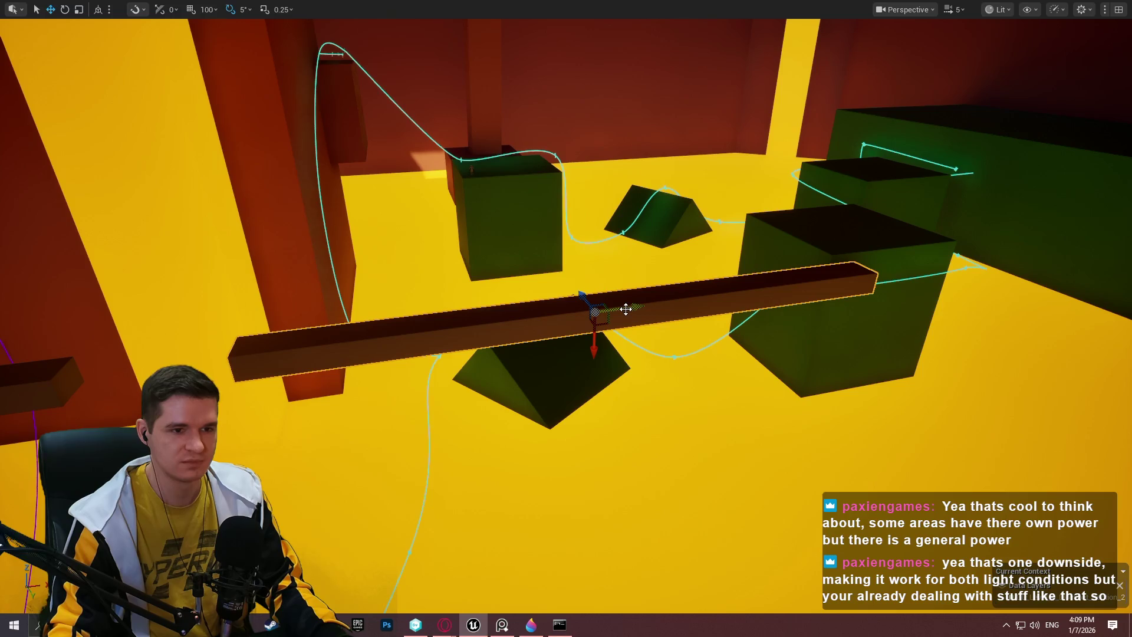
{"action": "mouse_move", "coordinate": [626, 309]}
{"action": "left_mouse_down"}
{"action": "mouse_move", "coordinate": [766, 301]}
{"action": "mouse_move", "coordinate": [883, 276]}
{"action": "left_mouse_up"}
{"action": "key", "text": "w"}
- Duplicate the beam, tilt the copy into a steep diagonal ramp, and lower it beside the wedge
{"action": "left_click_drag", "start_coordinate": [794, 248], "coordinate": [794, 248]}
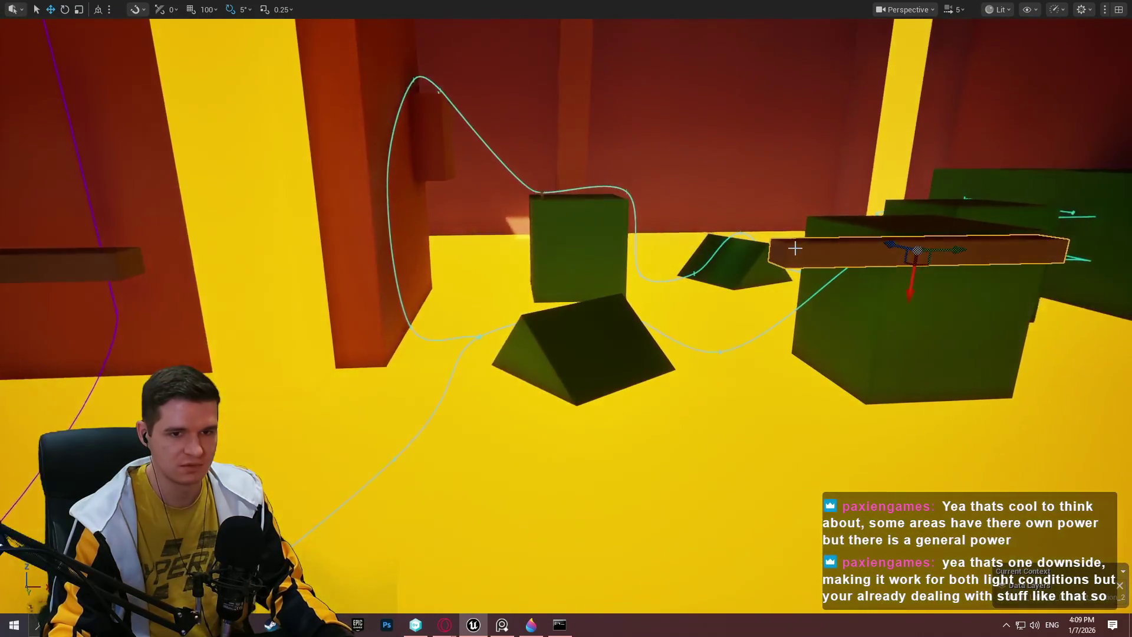
{"action": "mouse_move", "coordinate": [916, 251]}
{"action": "left_mouse_down"}
{"action": "mouse_move", "coordinate": [652, 244]}
{"action": "mouse_move", "coordinate": [666, 243]}
{"action": "left_mouse_up"}
{"action": "key", "text": "e"}
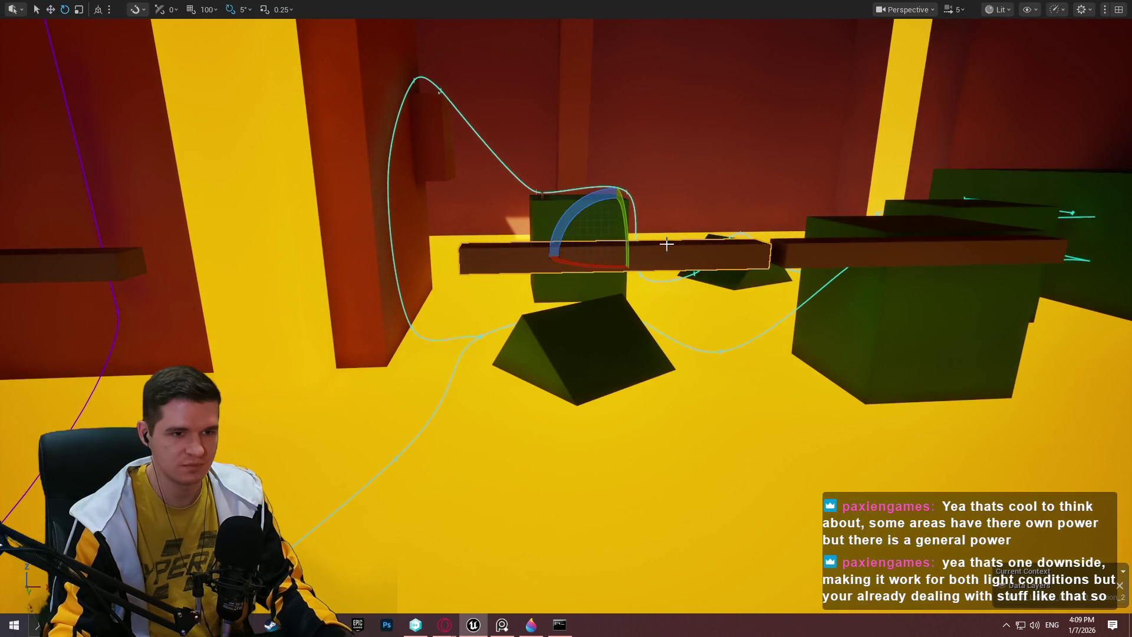
{"action": "left_click_drag", "start_coordinate": [587, 204], "coordinate": [591, 203]}
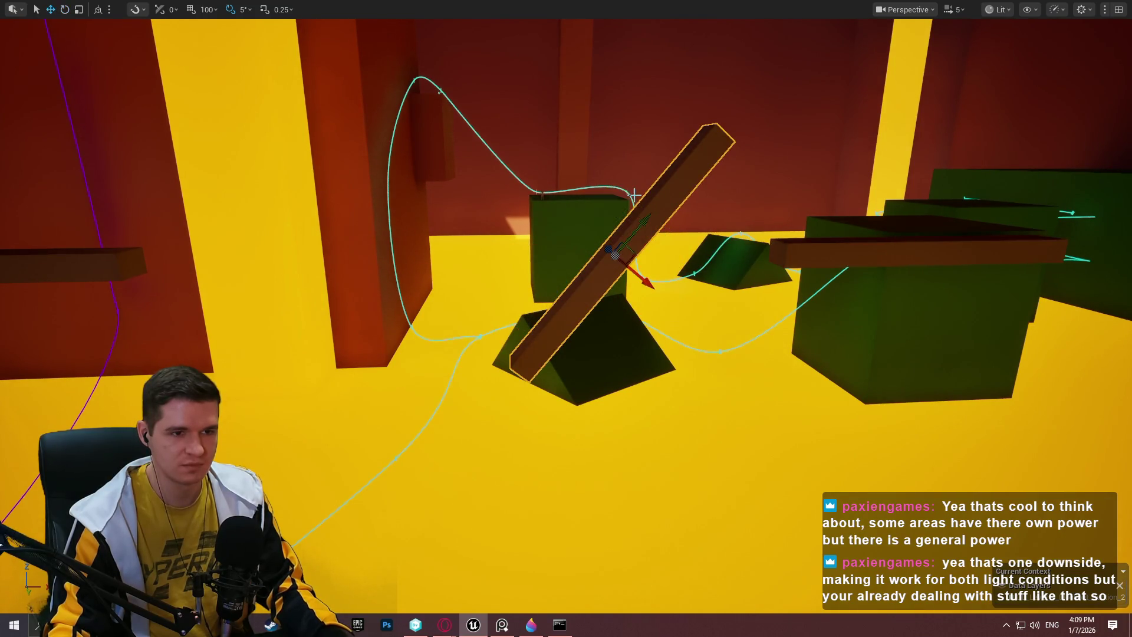
{"action": "key", "text": "ctrl+grave"}
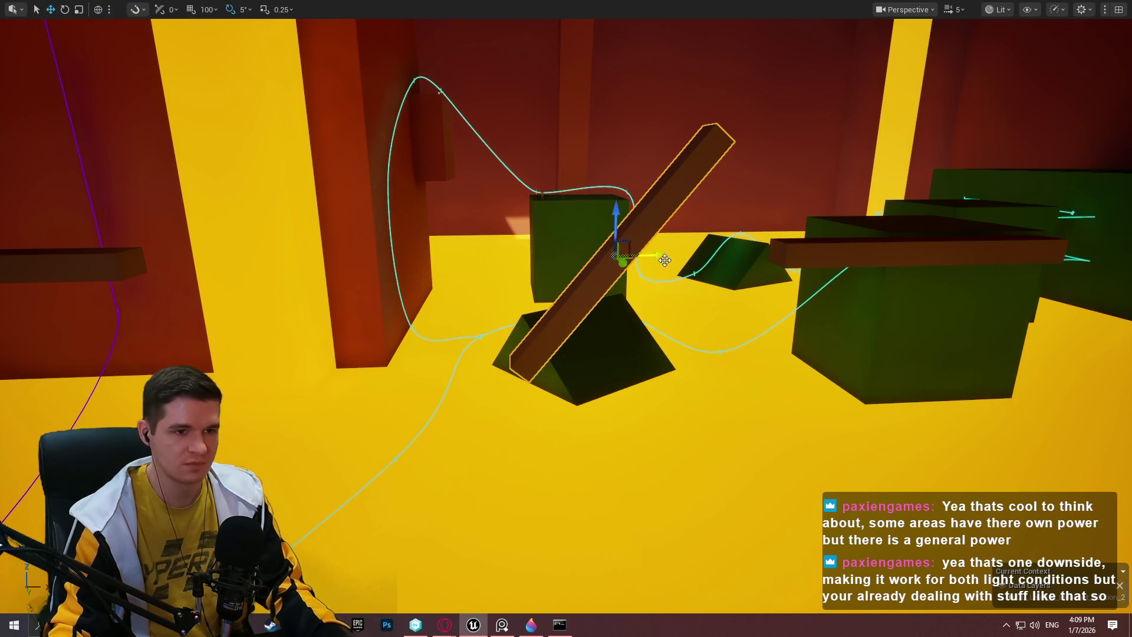
{"action": "left_click_drag", "start_coordinate": [611, 215], "coordinate": [613, 383]}
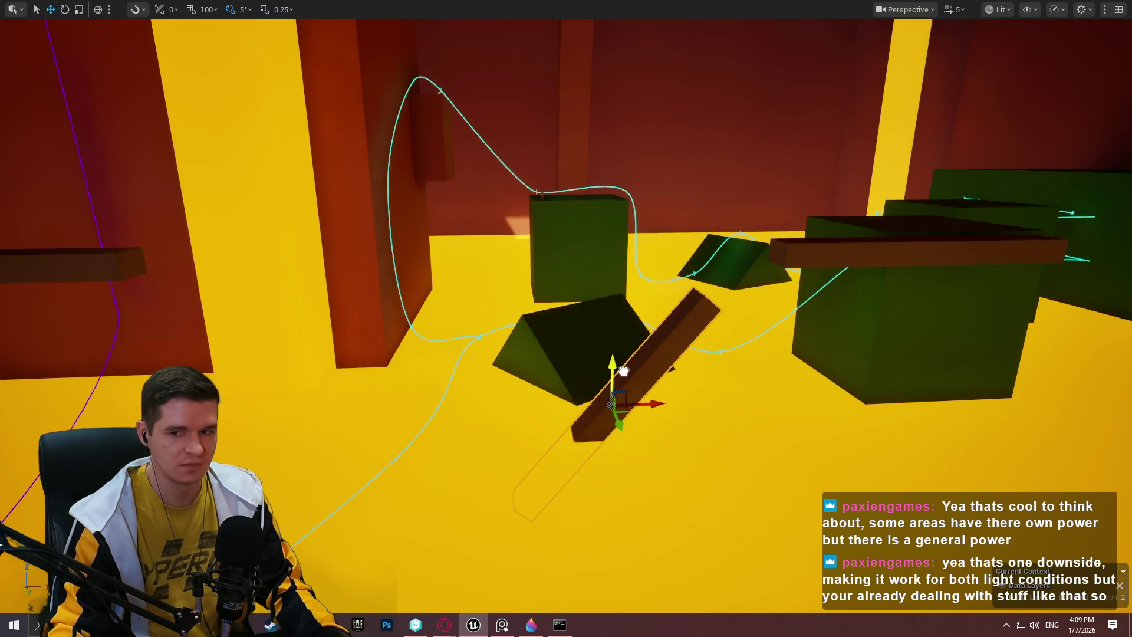
{"action": "key", "text": "ctrl+grave"}
- Fly around to inspect the new ramp, then view tungsten's 3,422 °C melting point in the browser
{"action": "key", "text": "a"}
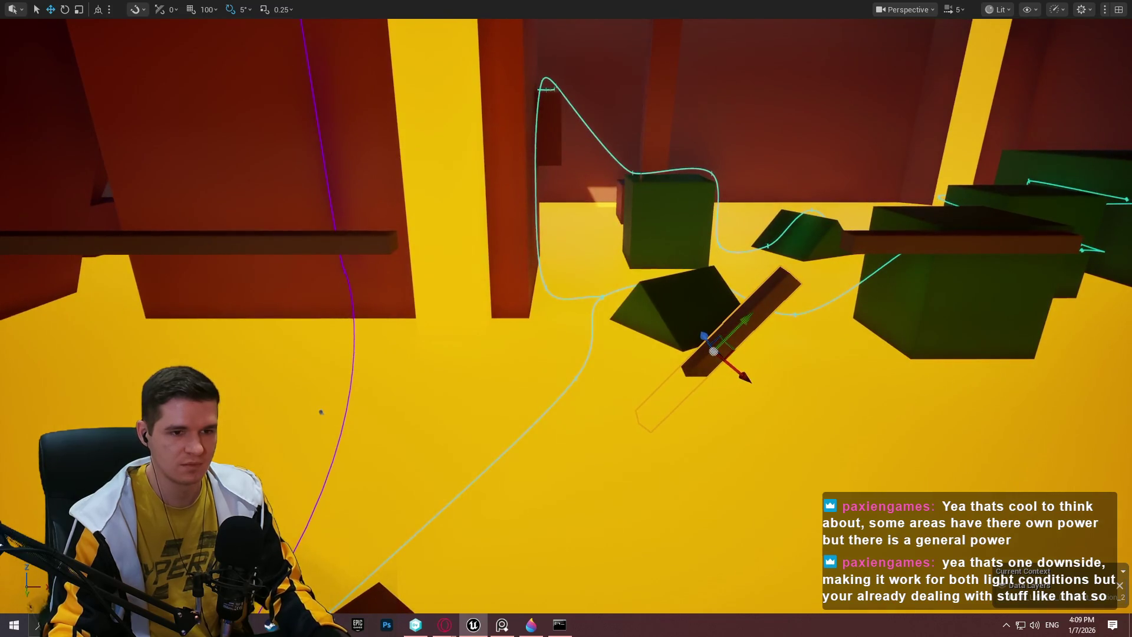
{"action": "key", "text": "s"}
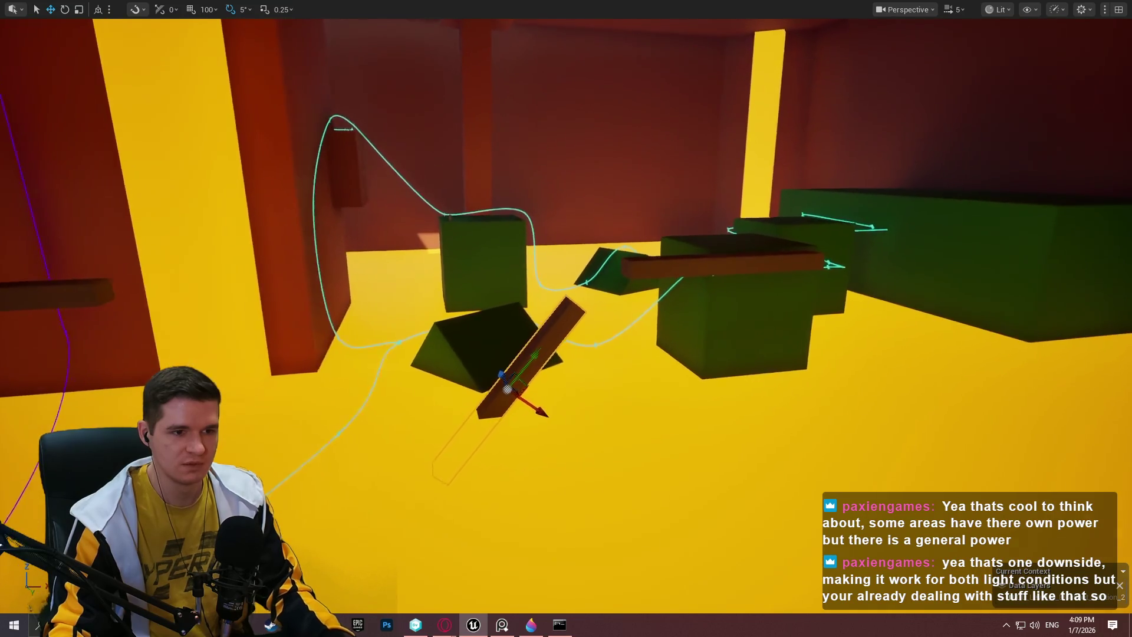
{"action": "key", "text": "Escape"}
{"action": "key", "text": "w"}
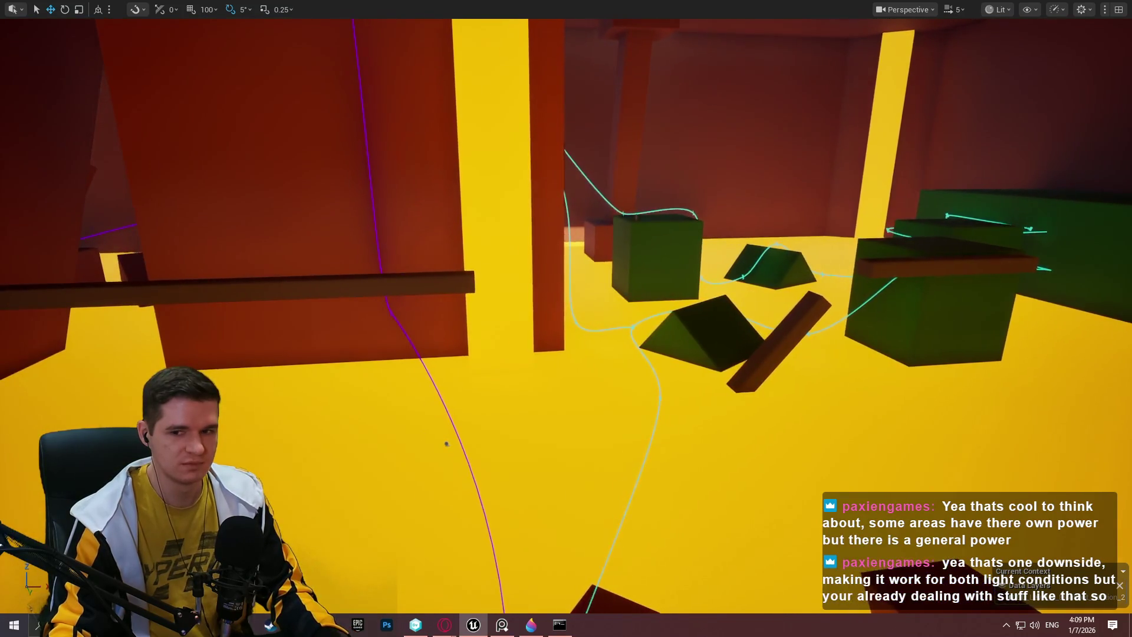
{"action": "key", "text": "w"}
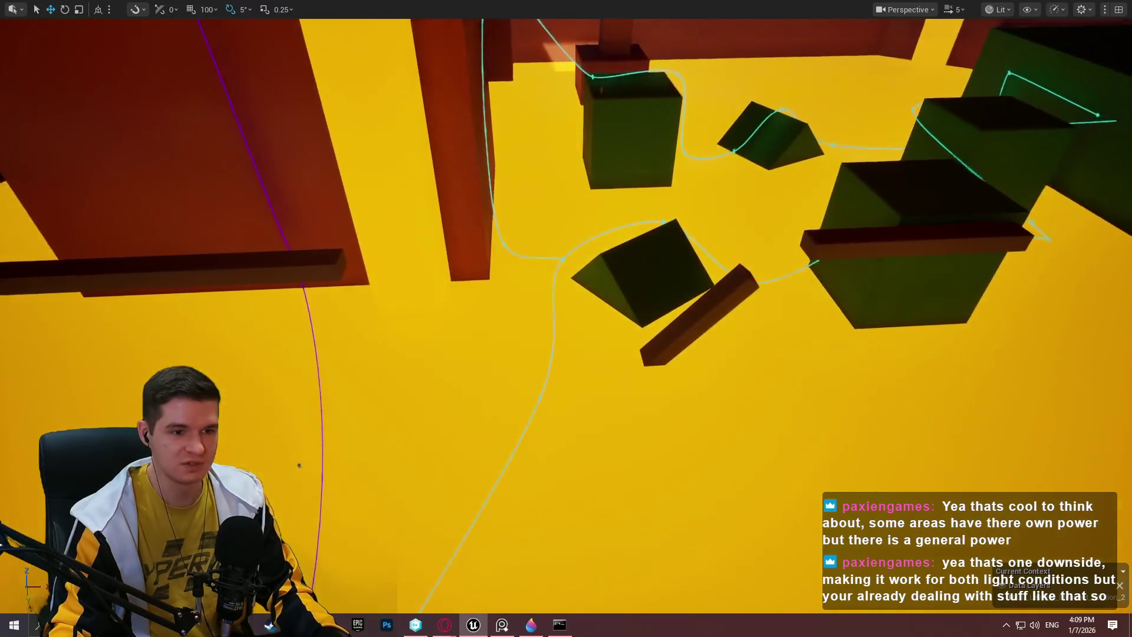
{"action": "key", "text": "s"}
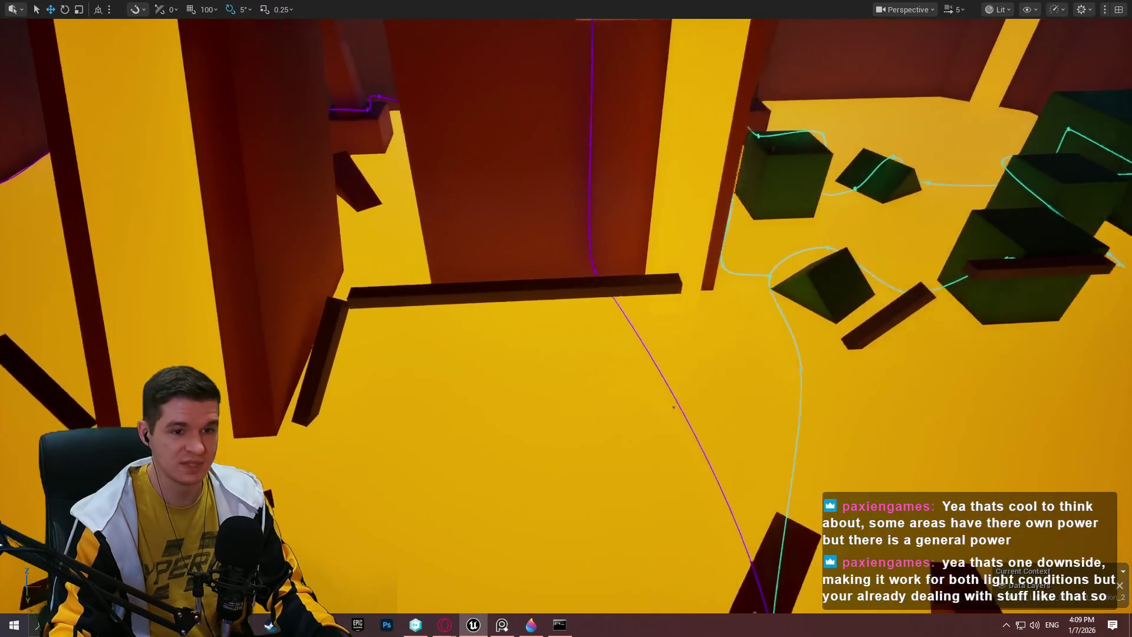
{"action": "key", "text": "w"}
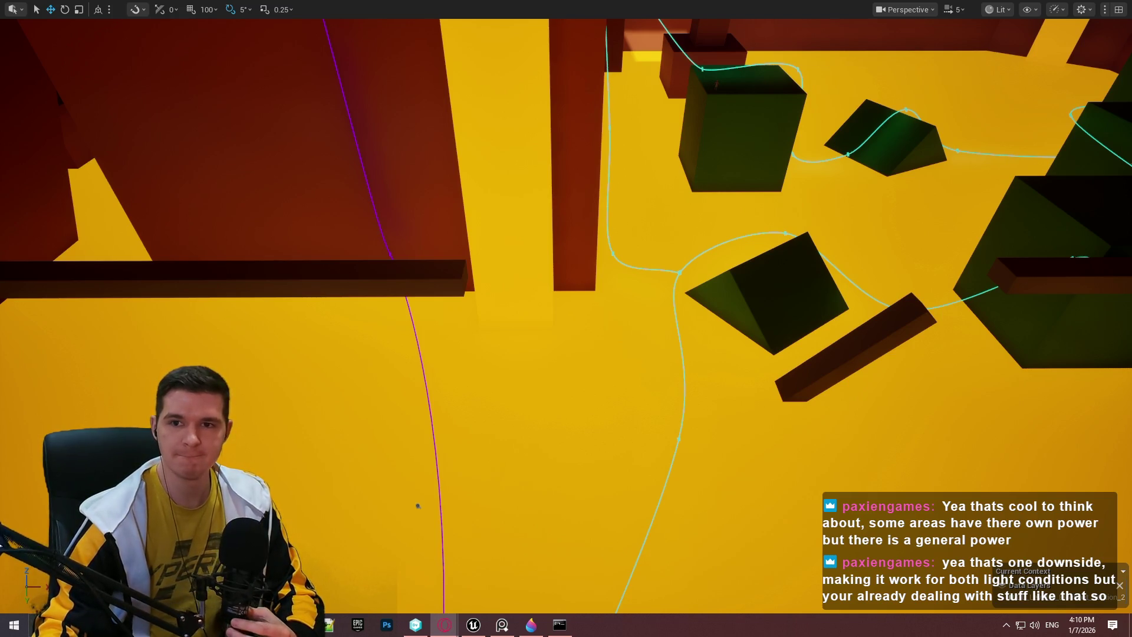
{"action": "key", "text": "alt+Tab"}
{"action": "left_click_drag", "start_coordinate": [284, 216], "coordinate": [191, 216]}
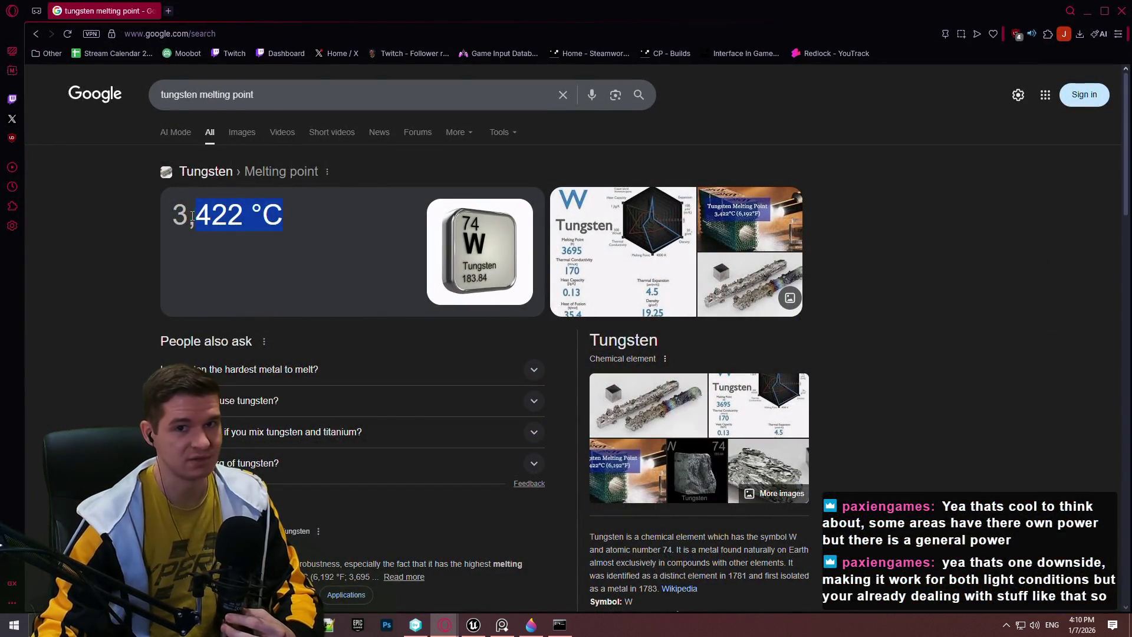
- Clear the tungsten result highlight and switch through Opera back to the Unreal level
{"action": "left_click", "coordinate": [1025, 293]}
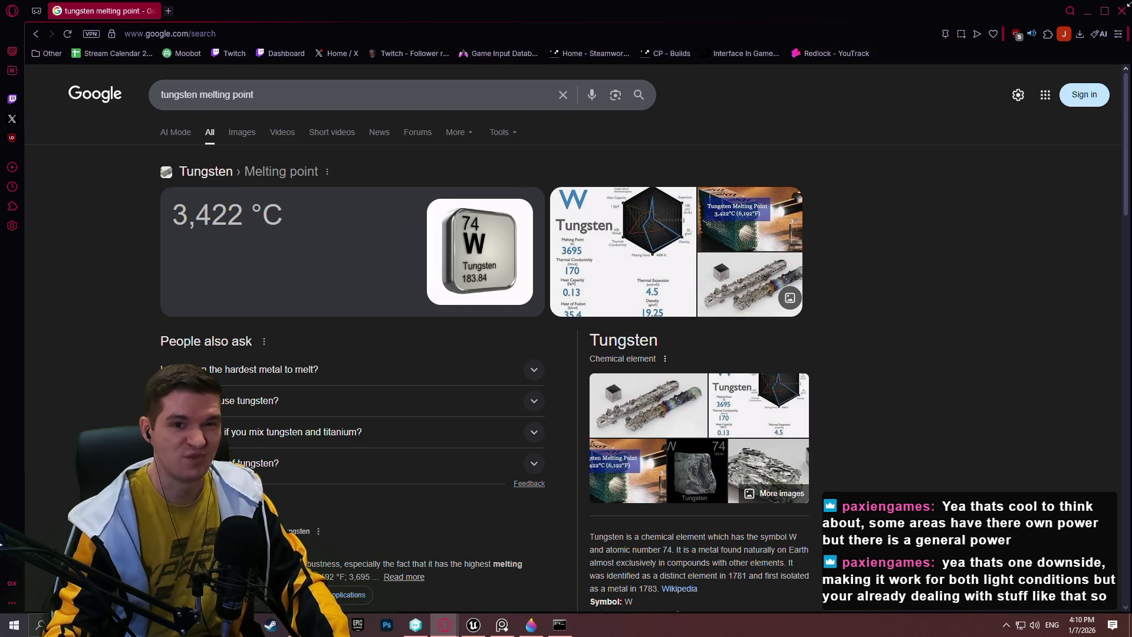
{"action": "key", "text": "alt+Tab"}
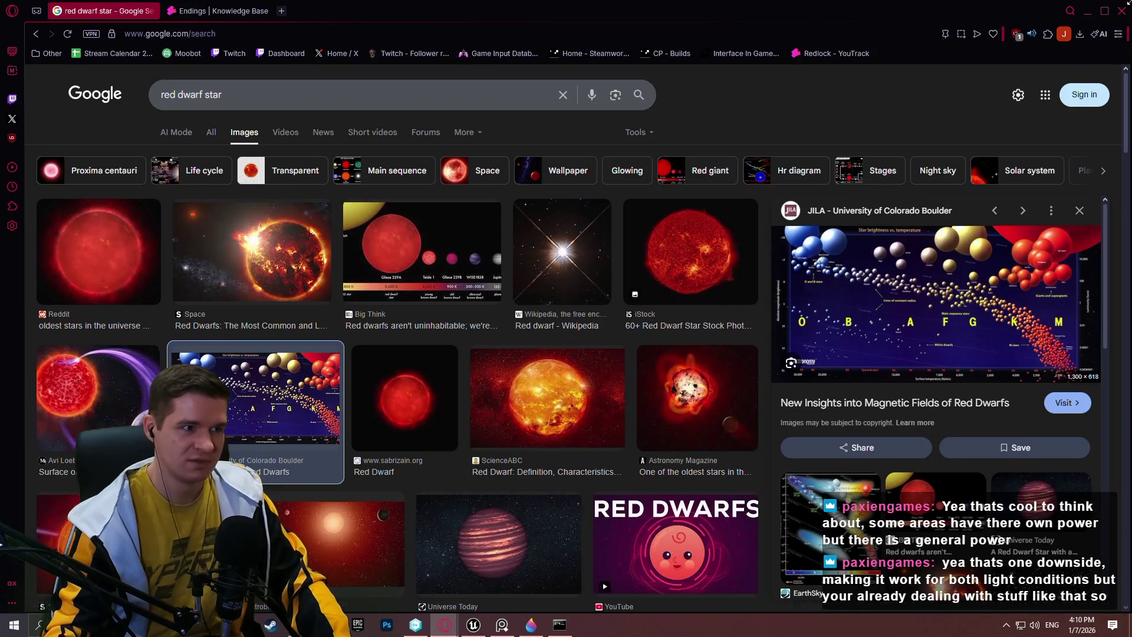
{"action": "key", "text": "alt+Tab"}
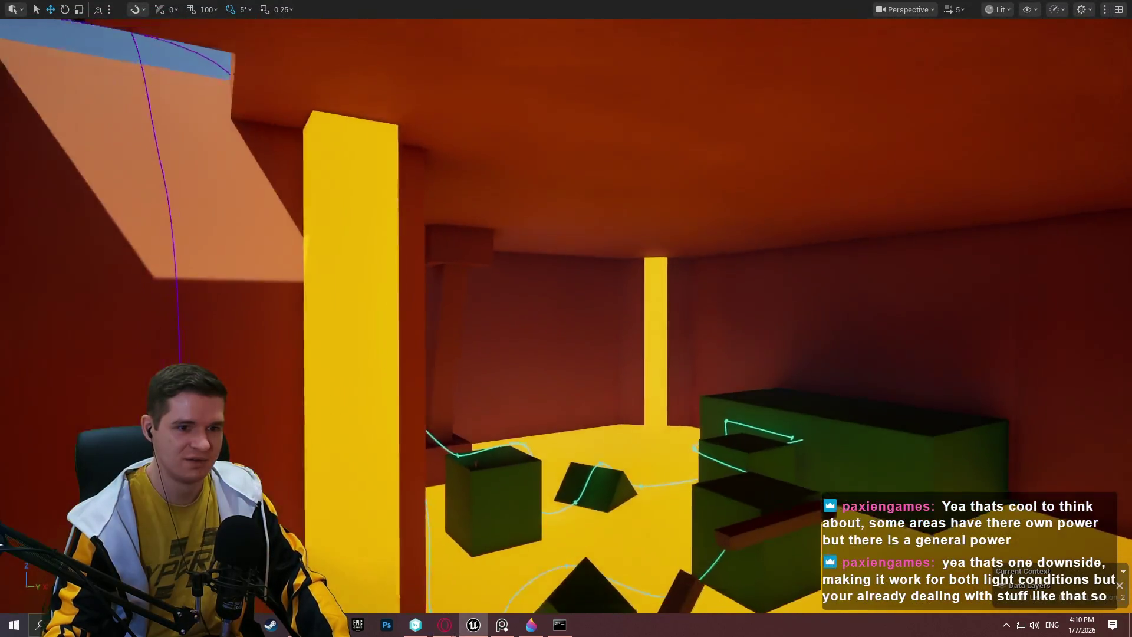
- Fly through the blockout past the green blocks, orange walls and yellow track, then close Unreal Editor
{"action": "mouse_move", "coordinate": [525, 407]}
{"action": "left_mouse_down"}
{"action": "mouse_move", "coordinate": [525, 383]}
{"action": "mouse_move", "coordinate": [525, 407]}
{"action": "left_mouse_up"}
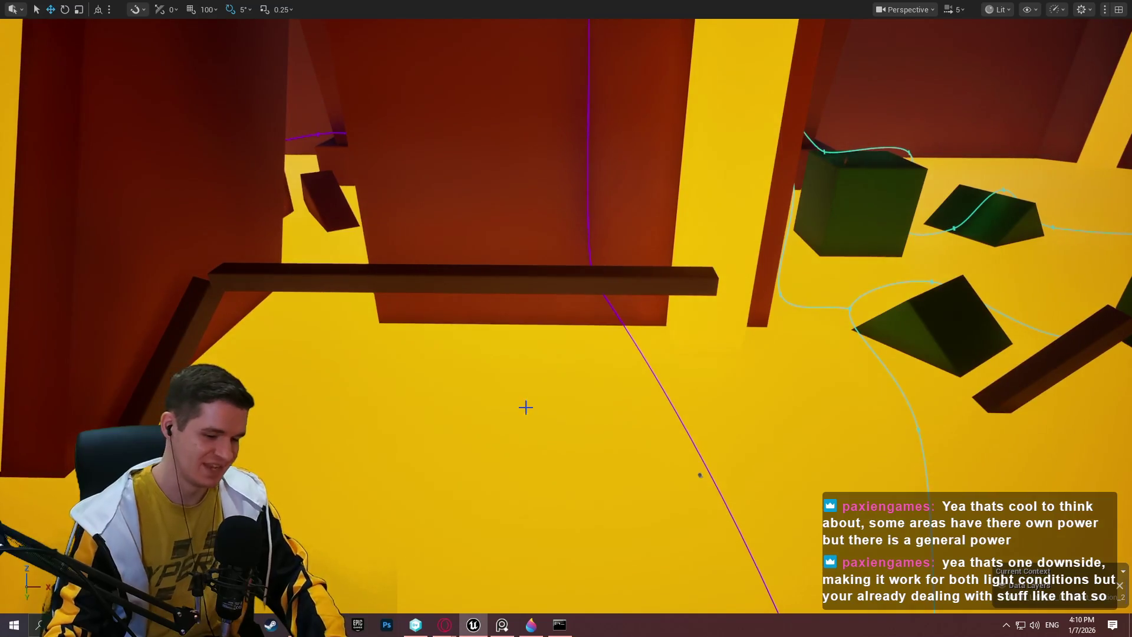
{"action": "left_click_drag", "start_coordinate": [682, 336], "coordinate": [669, 326]}
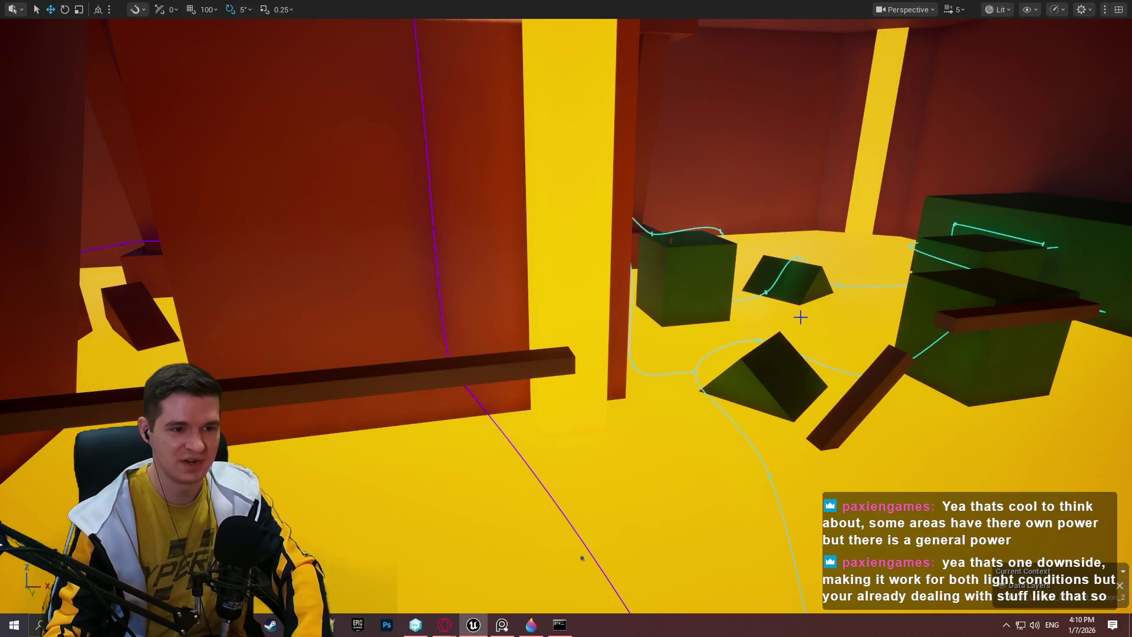
{"action": "mouse_move", "coordinate": [800, 318]}
{"action": "left_mouse_down"}
{"action": "mouse_move", "coordinate": [814, 314]}
{"action": "mouse_move", "coordinate": [810, 323]}
{"action": "left_mouse_up"}
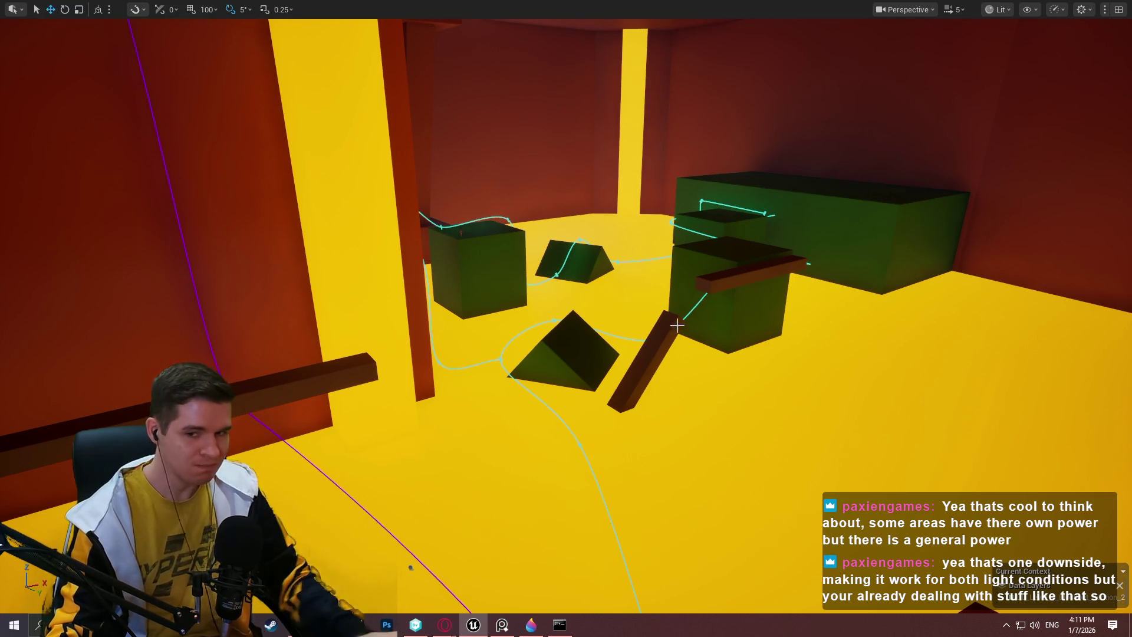
{"action": "scroll", "coordinate": [671, 321], "scroll_direction": "down", "scroll_amount": 5}
{"action": "scroll", "coordinate": [566, 318], "scroll_direction": "up", "scroll_amount": 3}
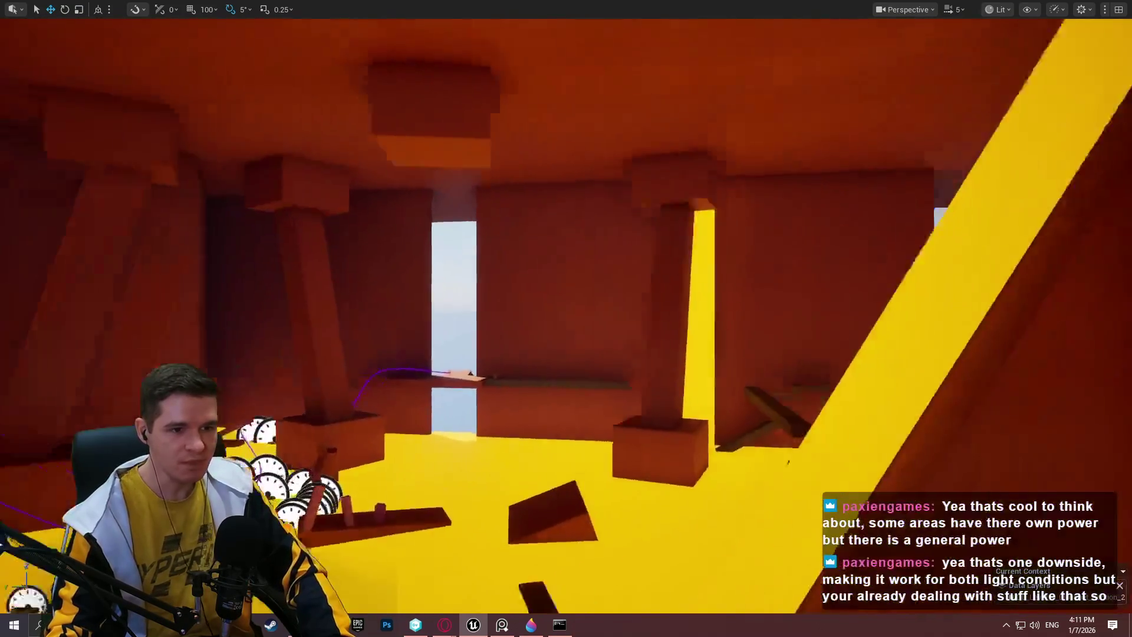
{"action": "key", "text": "w"}
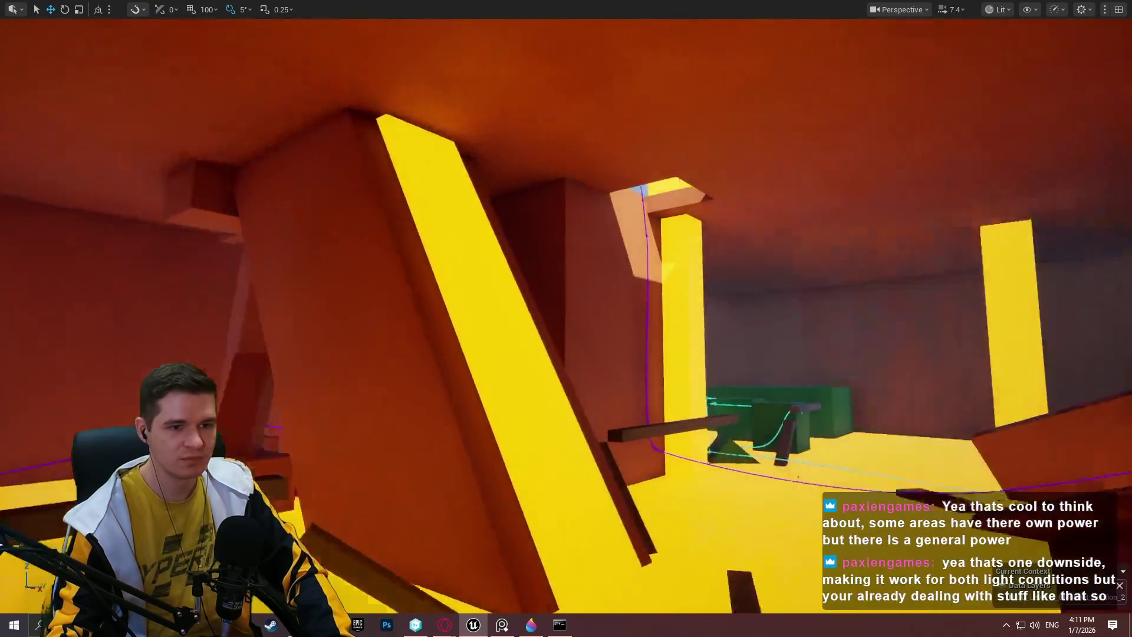
{"action": "key", "text": "w"}
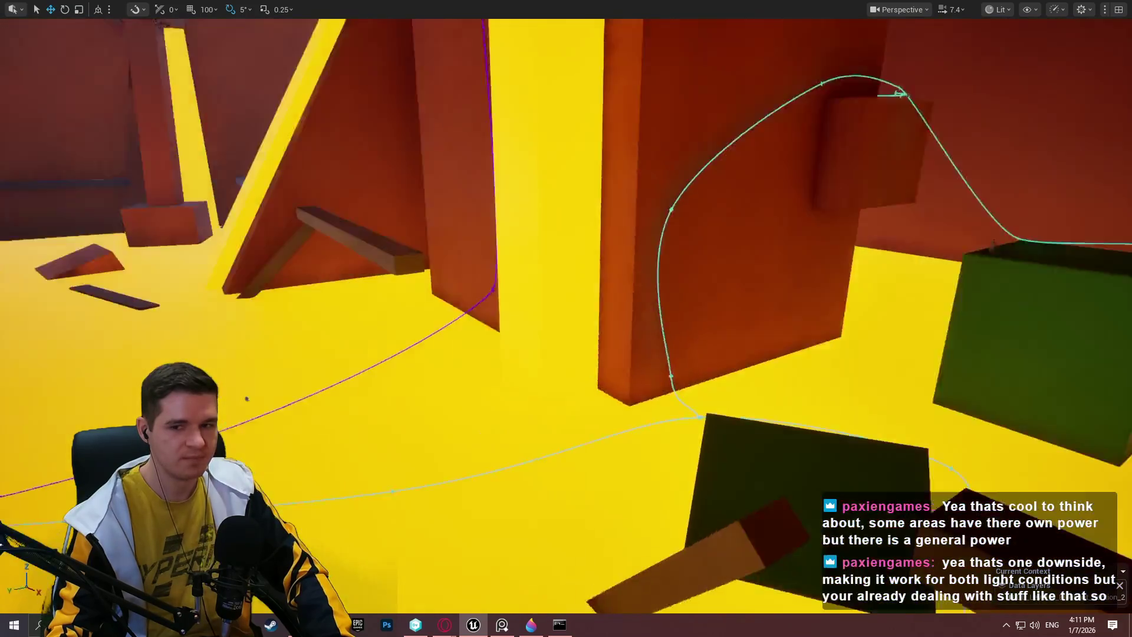
{"action": "key", "text": "w"}
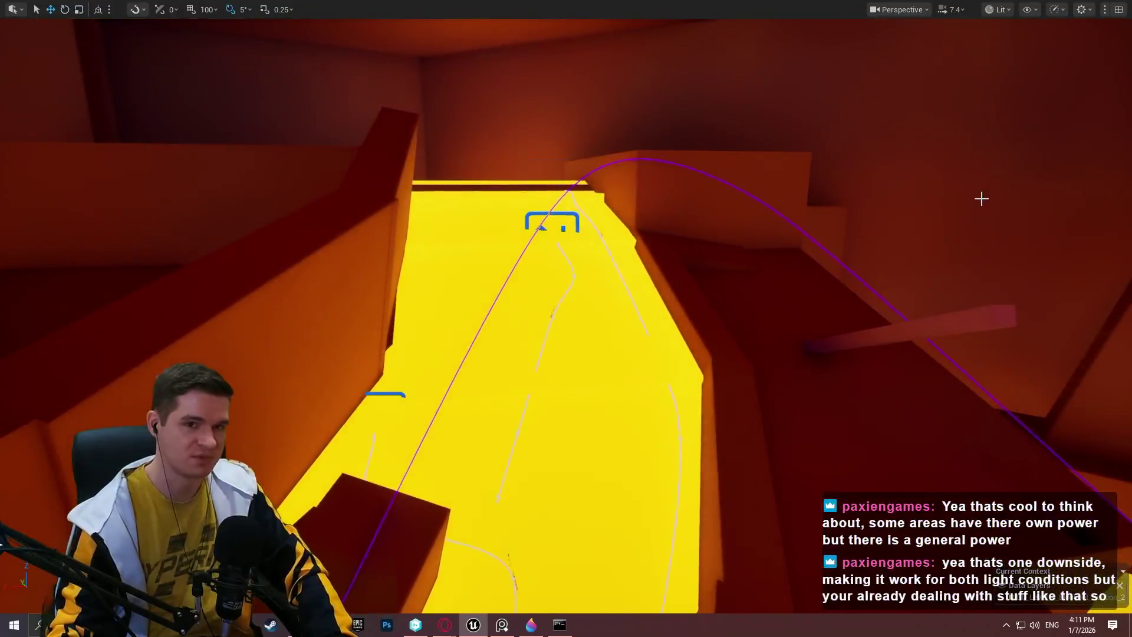
{"action": "left_click", "coordinate": [1121, 7]}
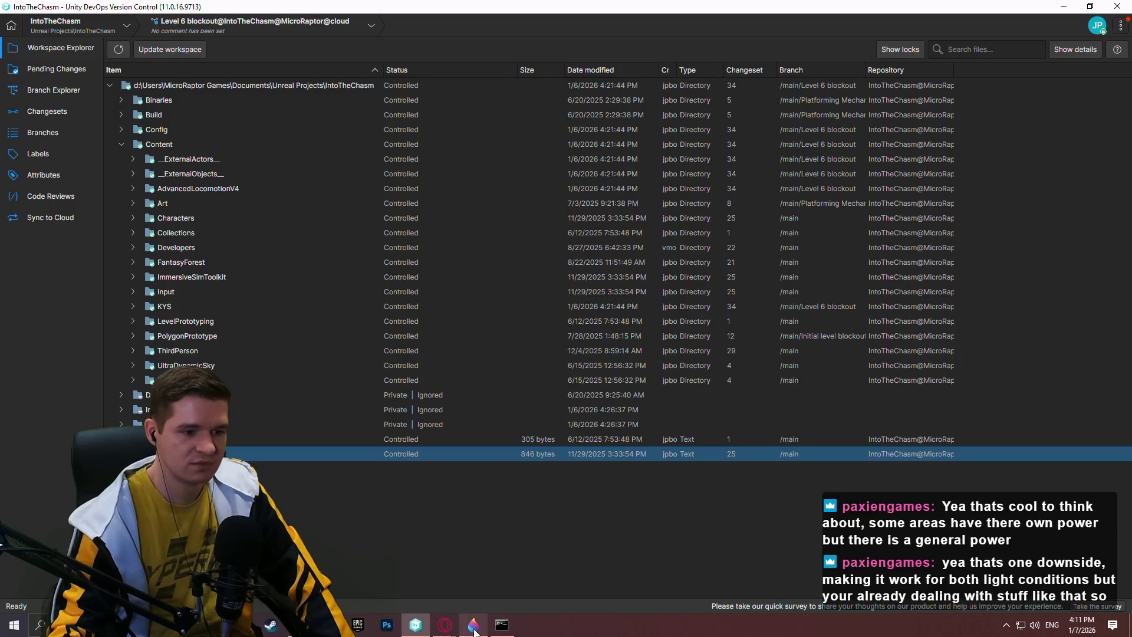
- Close the leftover windows, discarding the untitled Paint 3D sketch without saving
{"action": "left_click", "coordinate": [1123, 7]}
{"action": "left_click", "coordinate": [1119, 9]}
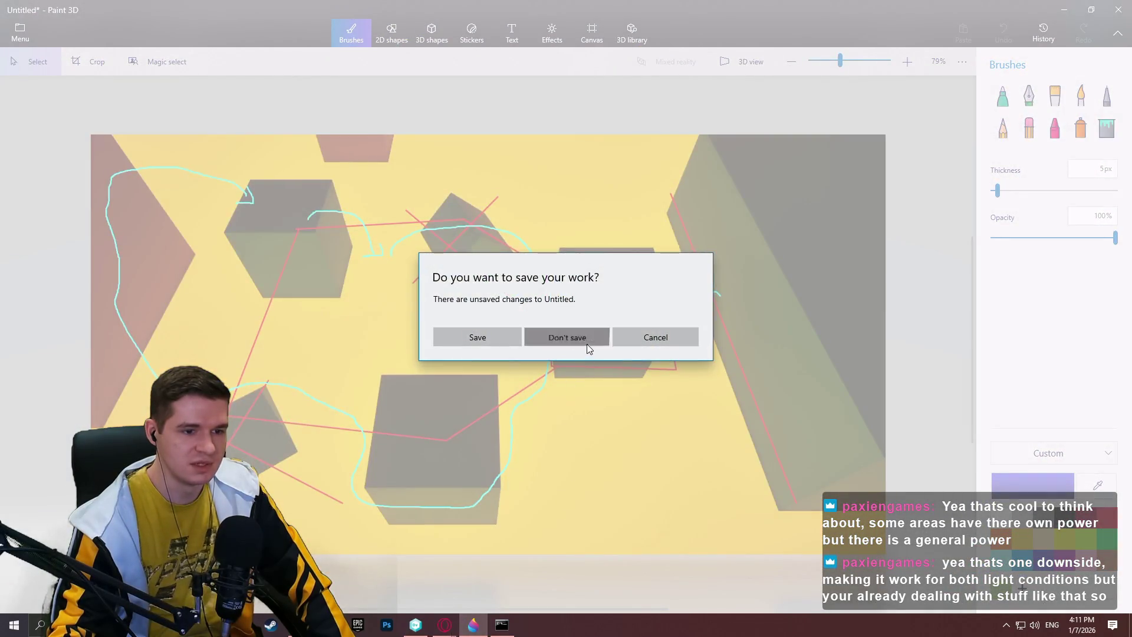
{"action": "left_click", "coordinate": [587, 345]}
{"action": "mouse_move", "coordinate": [445, 624]}
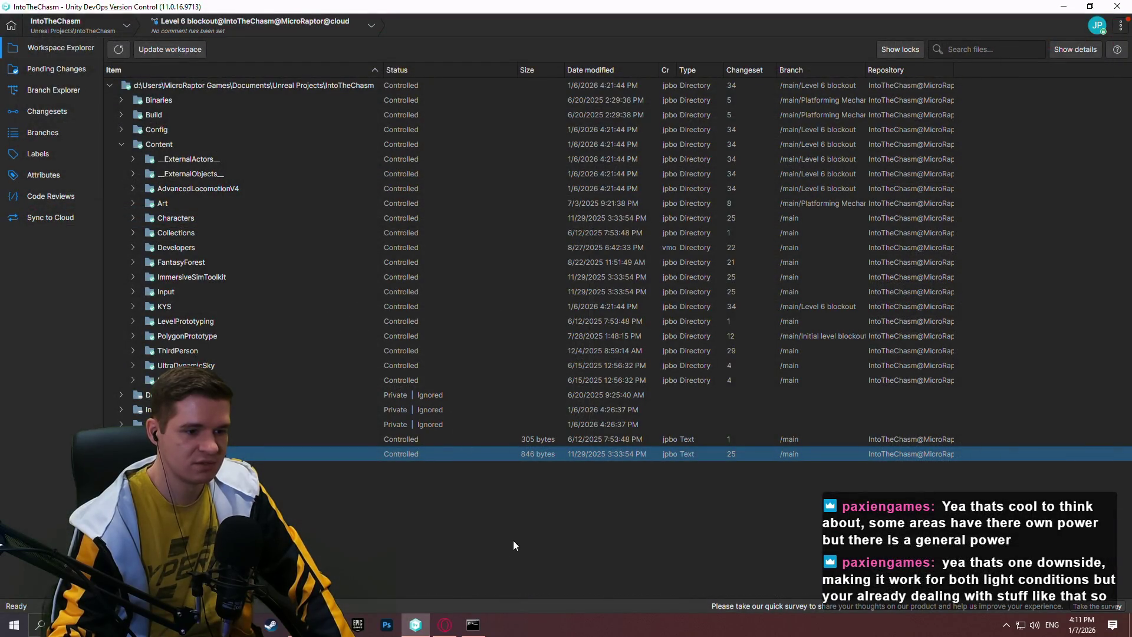
{"action": "left_click", "coordinate": [473, 624]}
{"action": "left_click", "coordinate": [676, 115]}
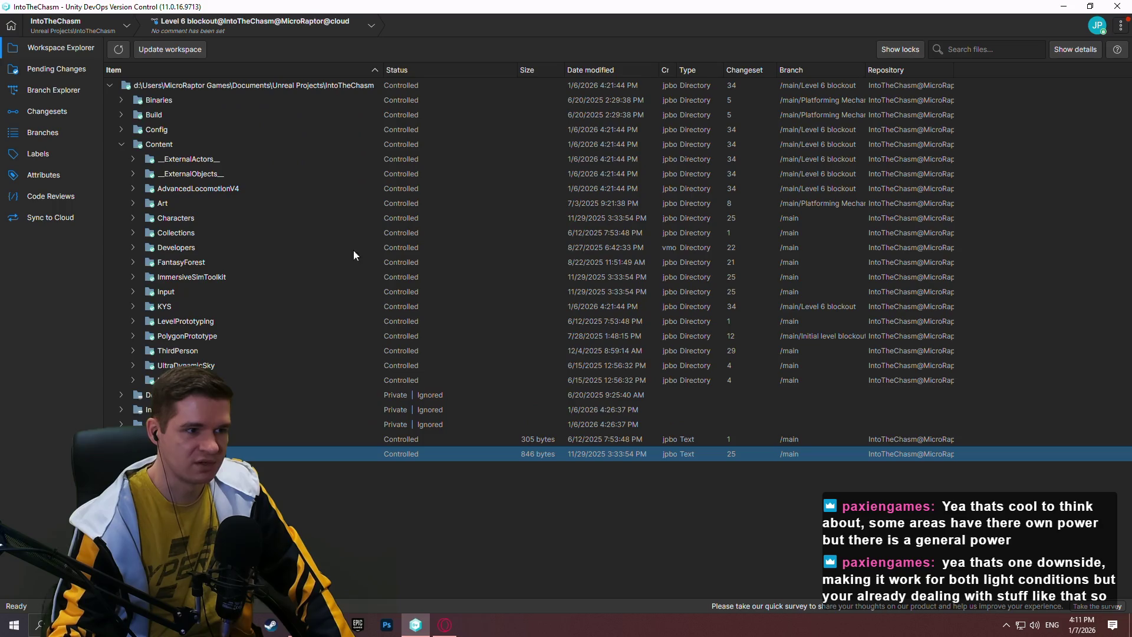
- Enter the check-in comment 'Continuing with level 6, second section' in Pending Changes
{"action": "left_click", "coordinate": [56, 69]}
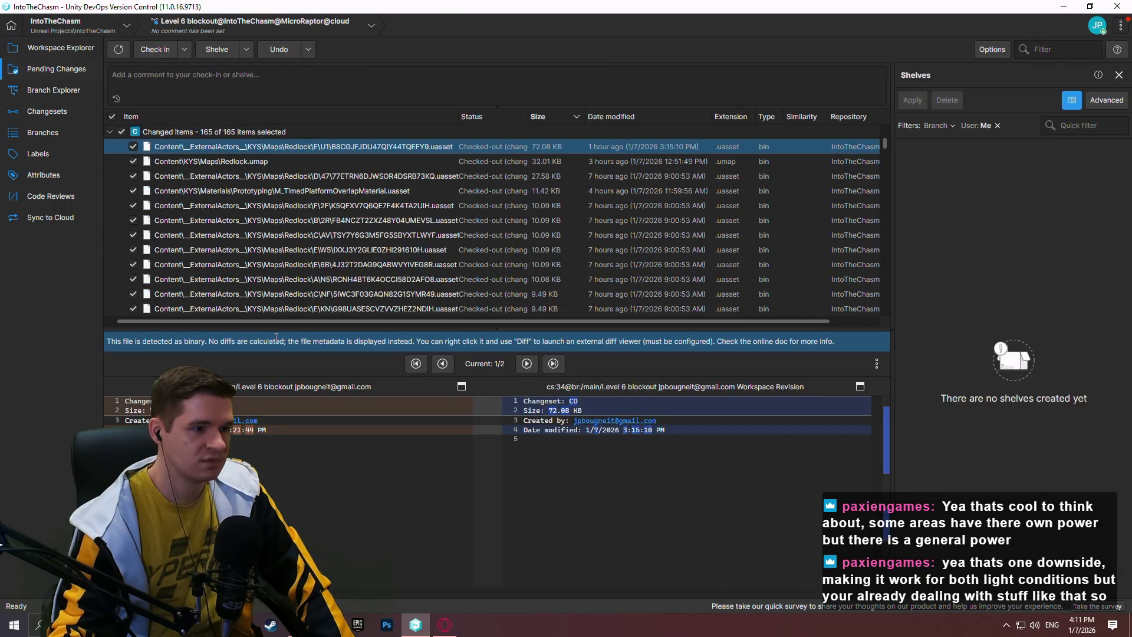
{"action": "left_click_drag", "start_coordinate": [278, 331], "coordinate": [279, 495]}
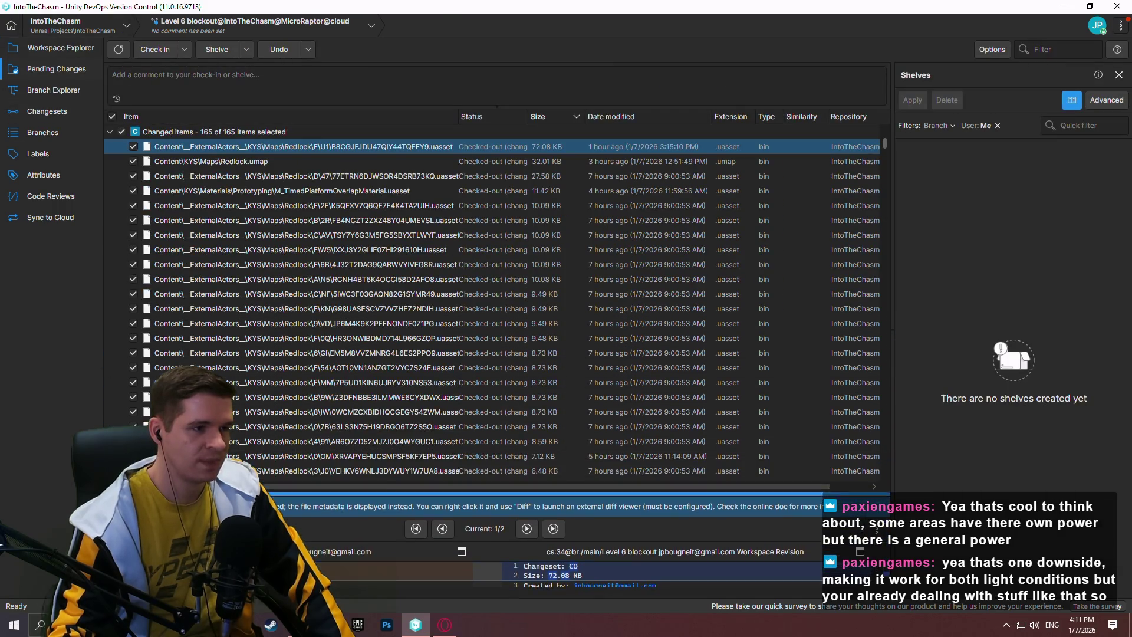
{"action": "left_click", "coordinate": [210, 91]}
{"action": "type", "text": "Continuing"}
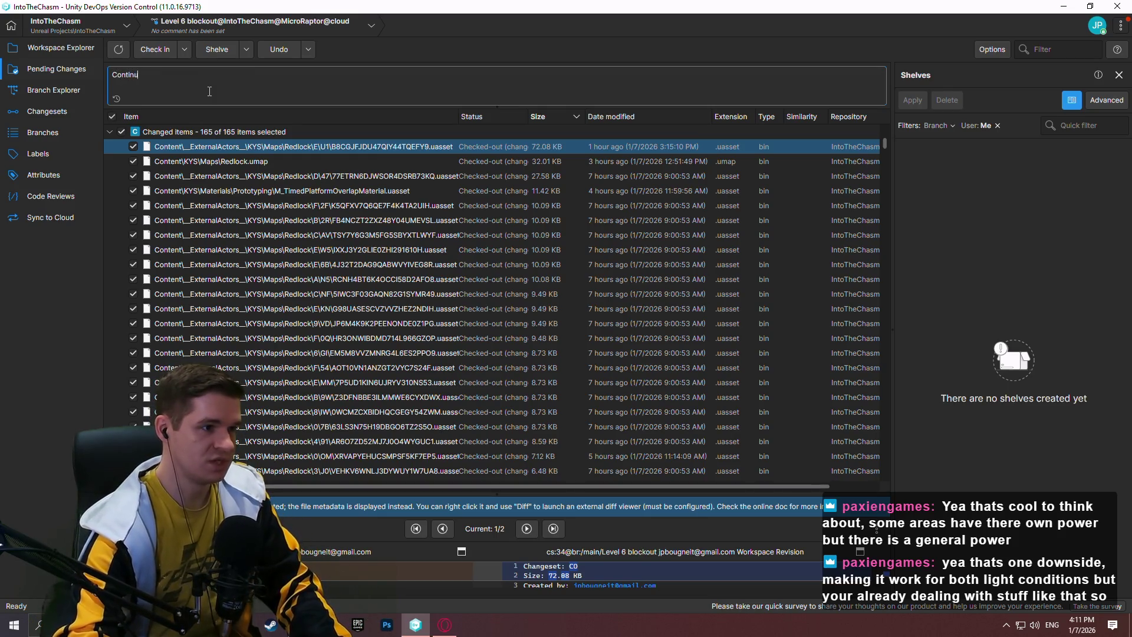
{"action": "type", "text": " with level"}
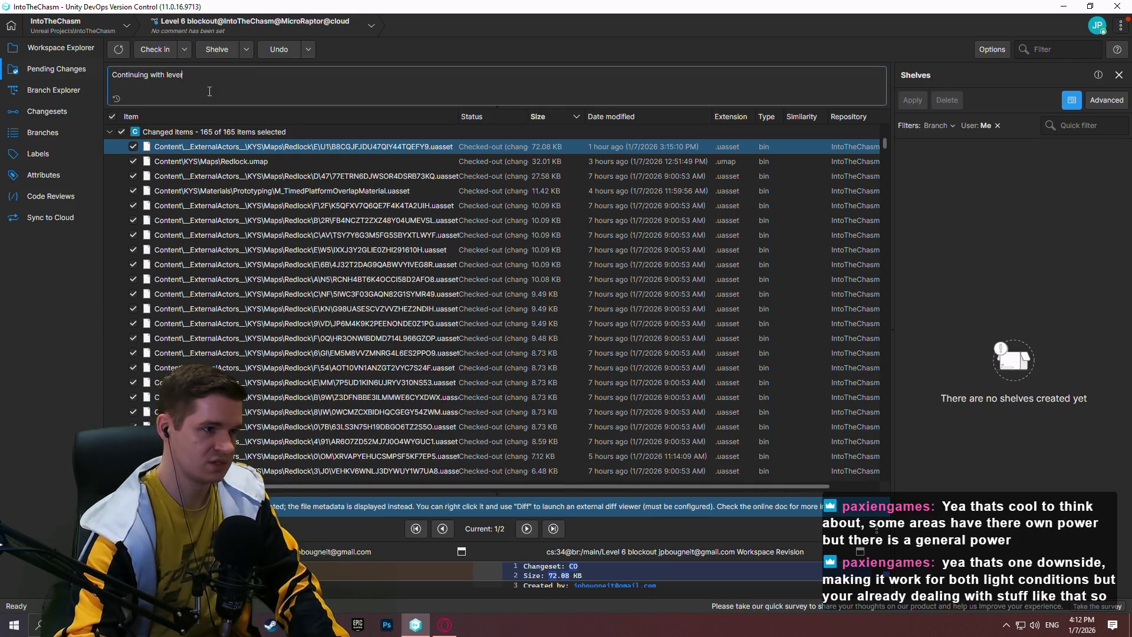
{"action": "type", "text": " 6, sec"}
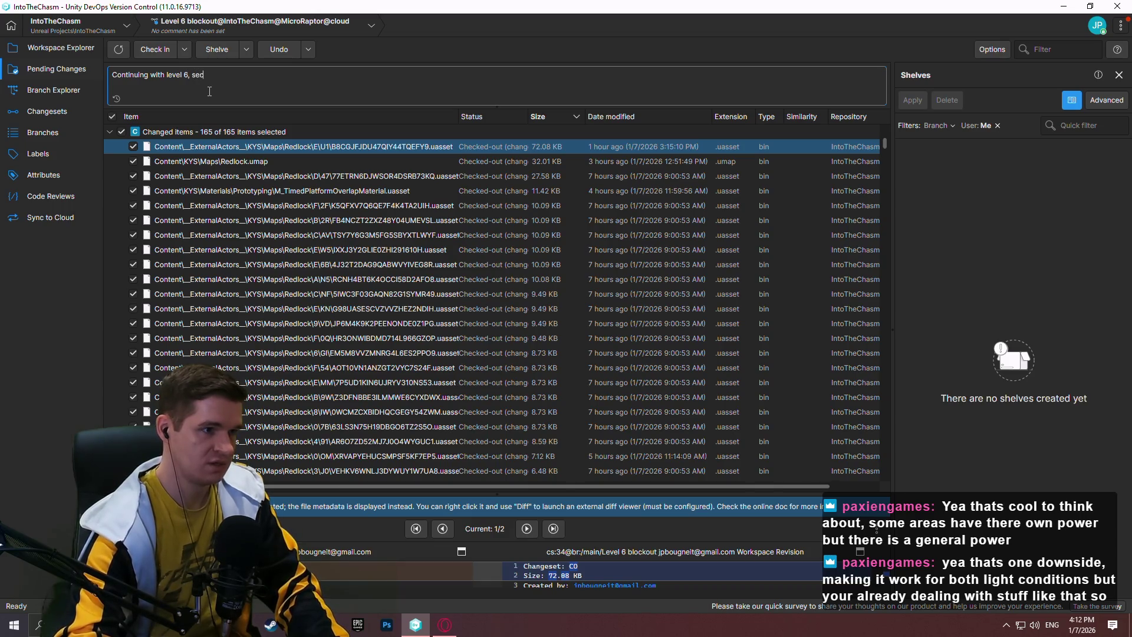
{"action": "type", "text": "ond sectio"}
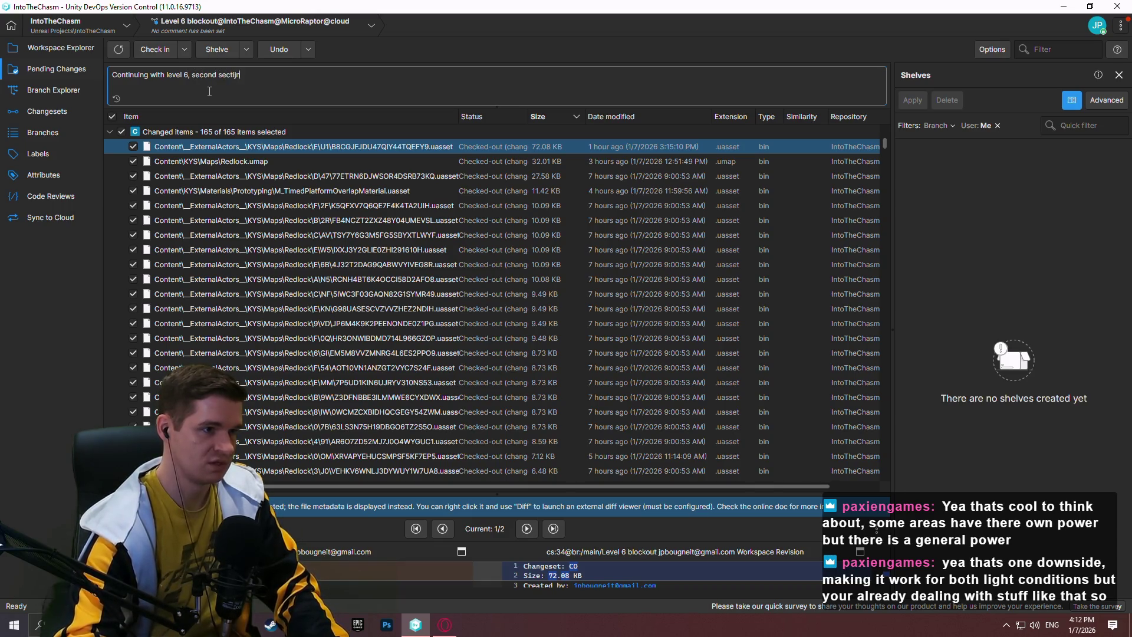
{"action": "type", "text": "n"}
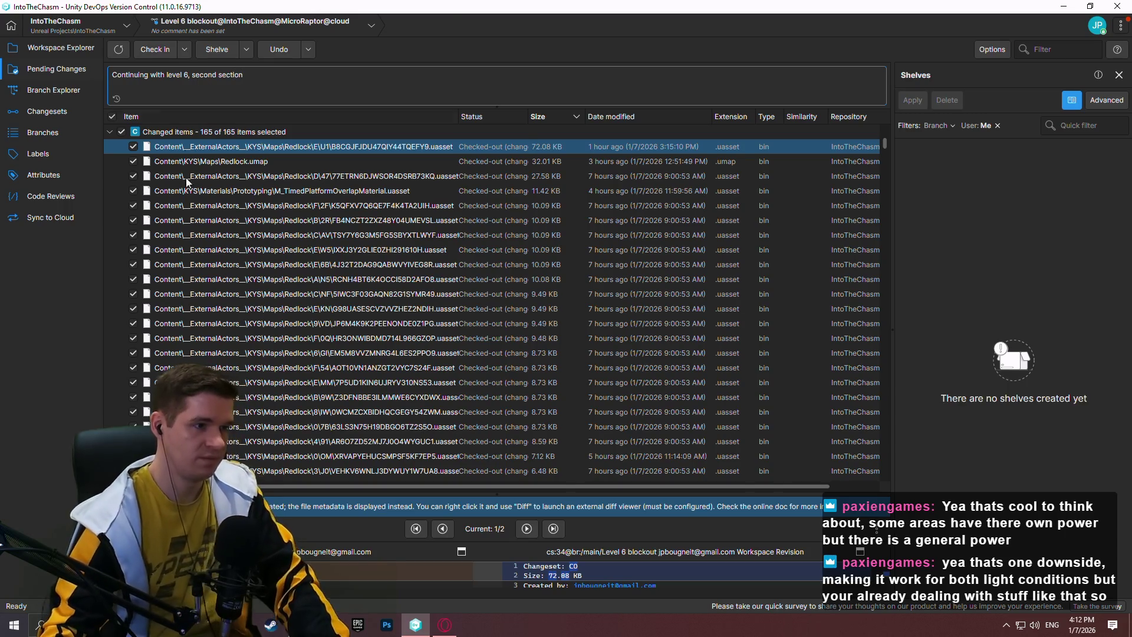
- Review the 165 changed items and check them all in as one changeset
{"action": "scroll", "coordinate": [847, 246], "scroll_direction": "down", "scroll_amount": 4}
{"action": "left_click", "coordinate": [887, 148]}
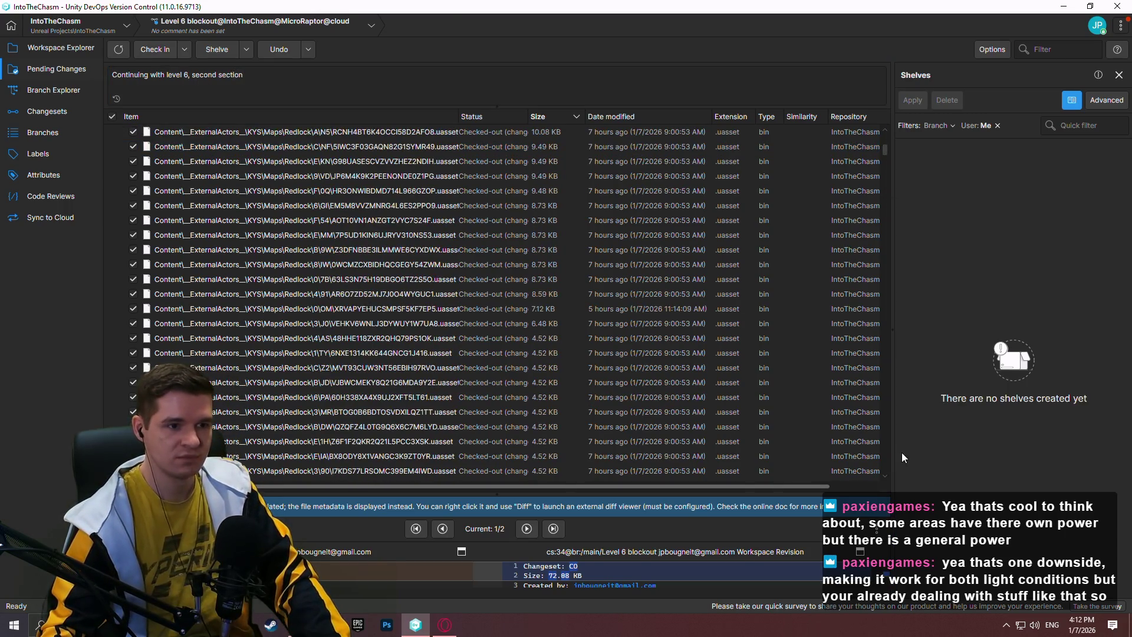
{"action": "scroll", "coordinate": [885, 165], "scroll_direction": "up", "scroll_amount": 4}
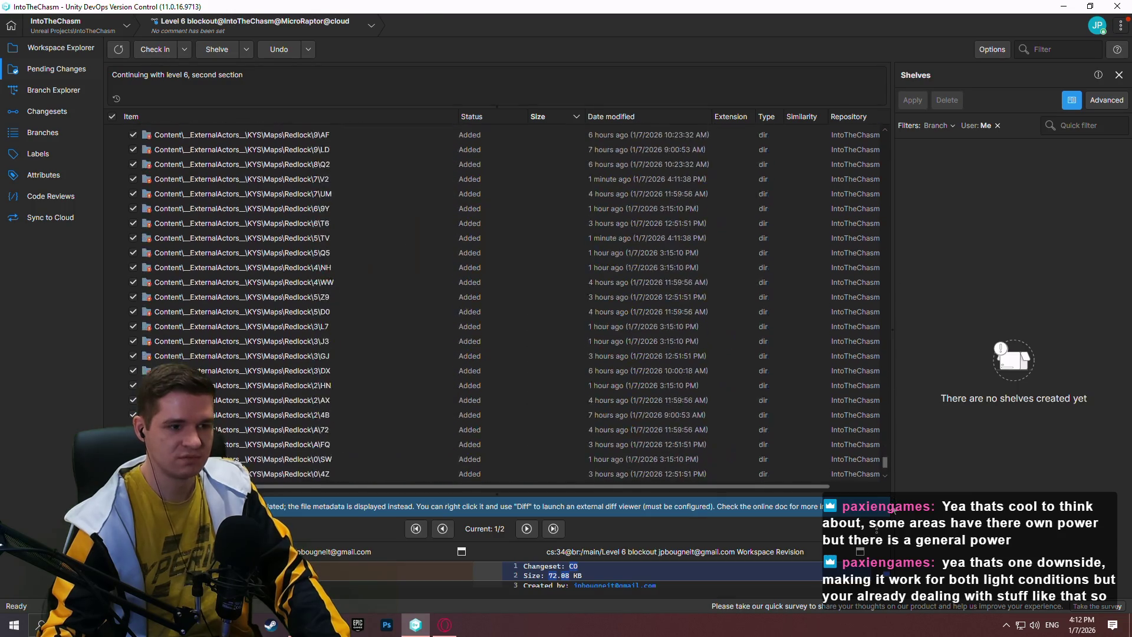
{"action": "mouse_move", "coordinate": [885, 144]}
{"action": "left_mouse_down"}
{"action": "mouse_move", "coordinate": [920, 266]}
{"action": "mouse_move", "coordinate": [908, 384]}
{"action": "mouse_move", "coordinate": [904, 101]}
{"action": "mouse_move", "coordinate": [896, 418]}
{"action": "mouse_move", "coordinate": [883, 87]}
{"action": "mouse_move", "coordinate": [901, 483]}
{"action": "mouse_move", "coordinate": [903, 98]}
{"action": "mouse_move", "coordinate": [899, 412]}
{"action": "mouse_move", "coordinate": [885, 99]}
{"action": "left_mouse_up"}
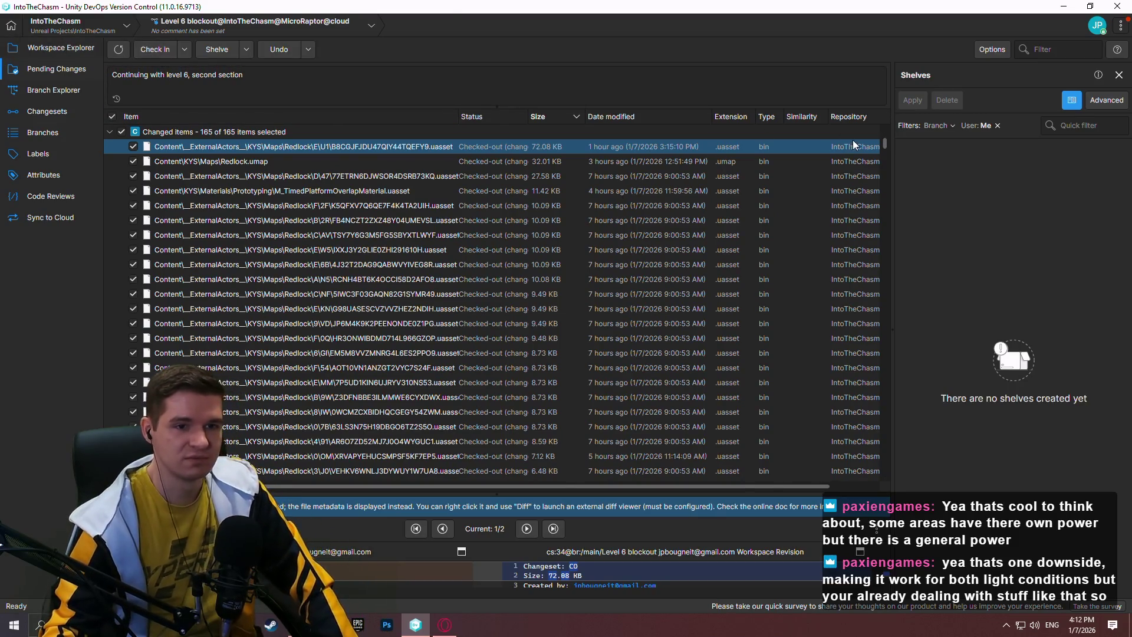
{"action": "mouse_move", "coordinate": [888, 148]}
{"action": "left_mouse_down"}
{"action": "mouse_move", "coordinate": [893, 426]}
{"action": "mouse_move", "coordinate": [907, 130]}
{"action": "left_mouse_up"}
{"action": "left_click", "coordinate": [165, 52]}
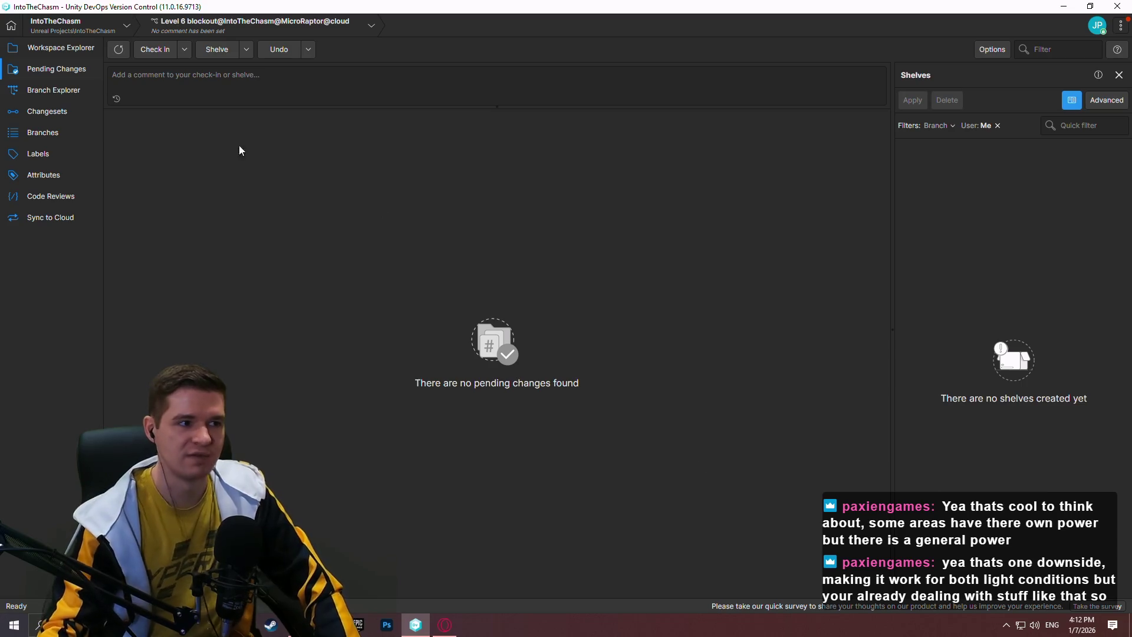
- Open changeset 35 from the history and inspect its files, including Redlock.umap
{"action": "left_click", "coordinate": [53, 110]}
{"action": "double_click", "coordinate": [323, 89]}
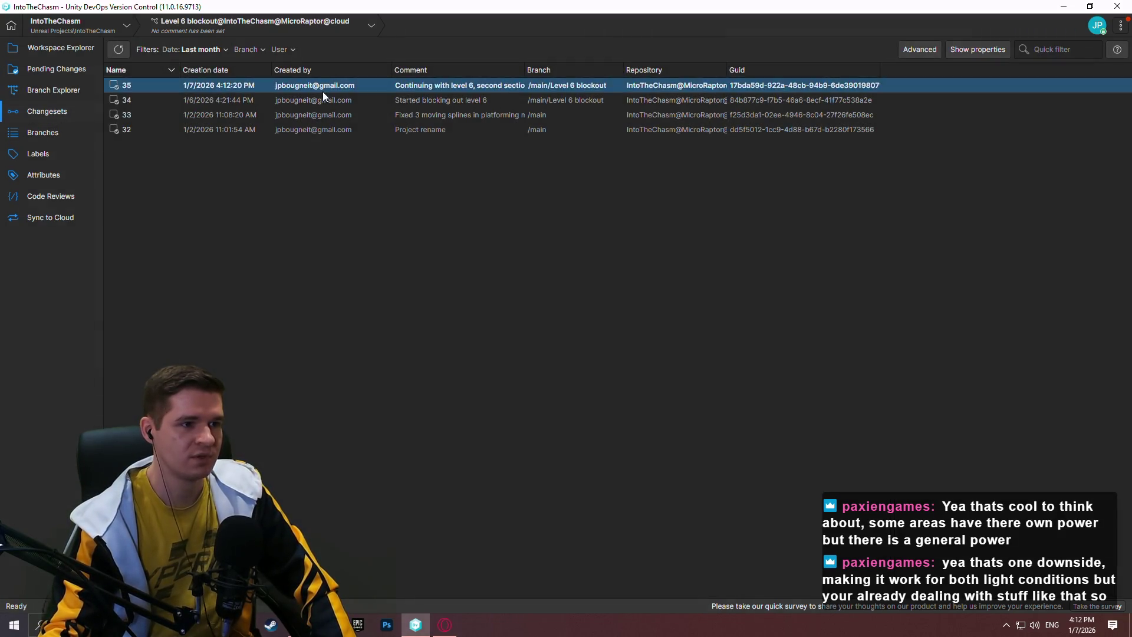
{"action": "mouse_move", "coordinate": [575, 253]}
{"action": "left_mouse_down"}
{"action": "mouse_move", "coordinate": [569, 555]}
{"action": "mouse_move", "coordinate": [575, 541]}
{"action": "left_mouse_up"}
{"action": "mouse_move", "coordinate": [1125, 158]}
{"action": "left_mouse_down"}
{"action": "mouse_move", "coordinate": [1117, 282]}
{"action": "mouse_move", "coordinate": [1124, 267]}
{"action": "left_mouse_up"}
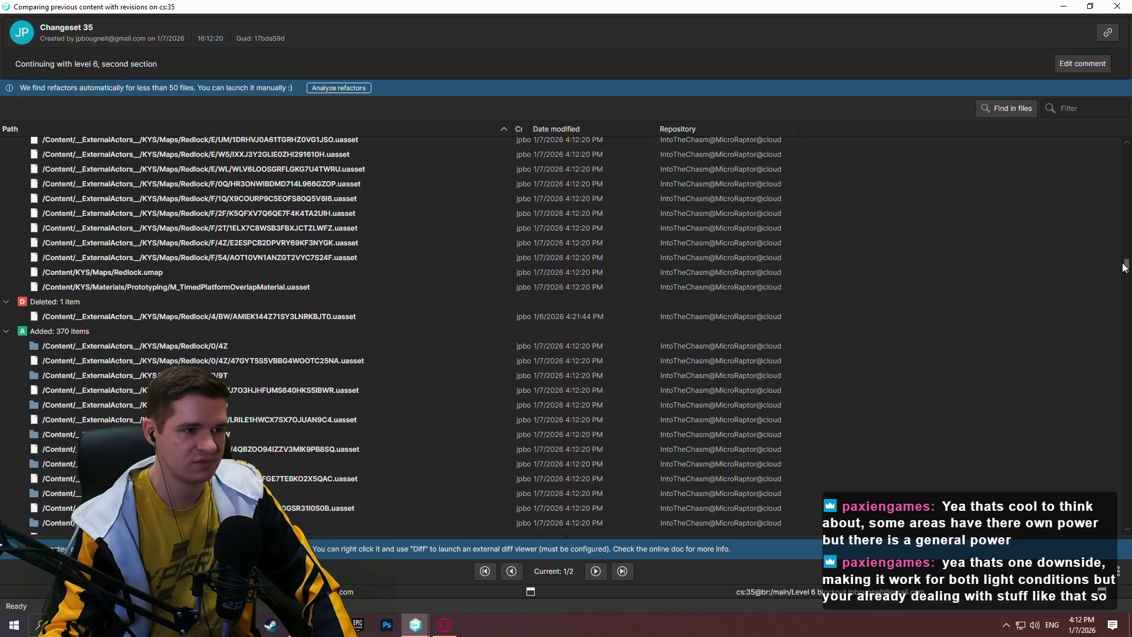
{"action": "left_click", "coordinate": [45, 275]}
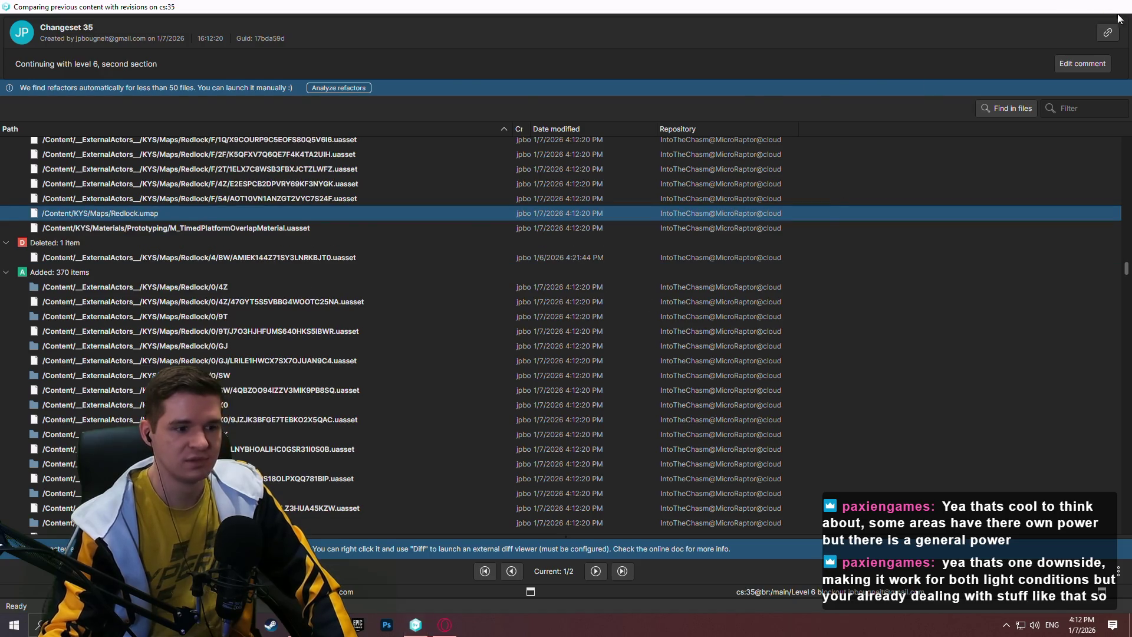
- Close the changeset view, return to Workspace Explorer, and minimize version control
{"action": "key", "text": "Escape"}
{"action": "left_click", "coordinate": [59, 48]}
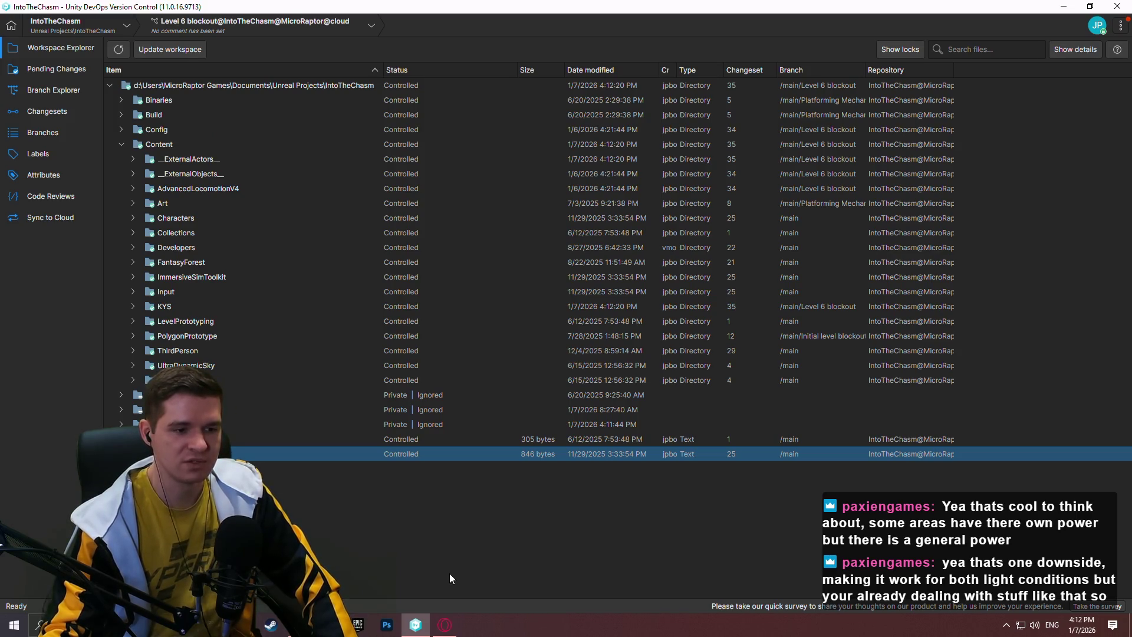
{"action": "left_click", "coordinate": [415, 625]}
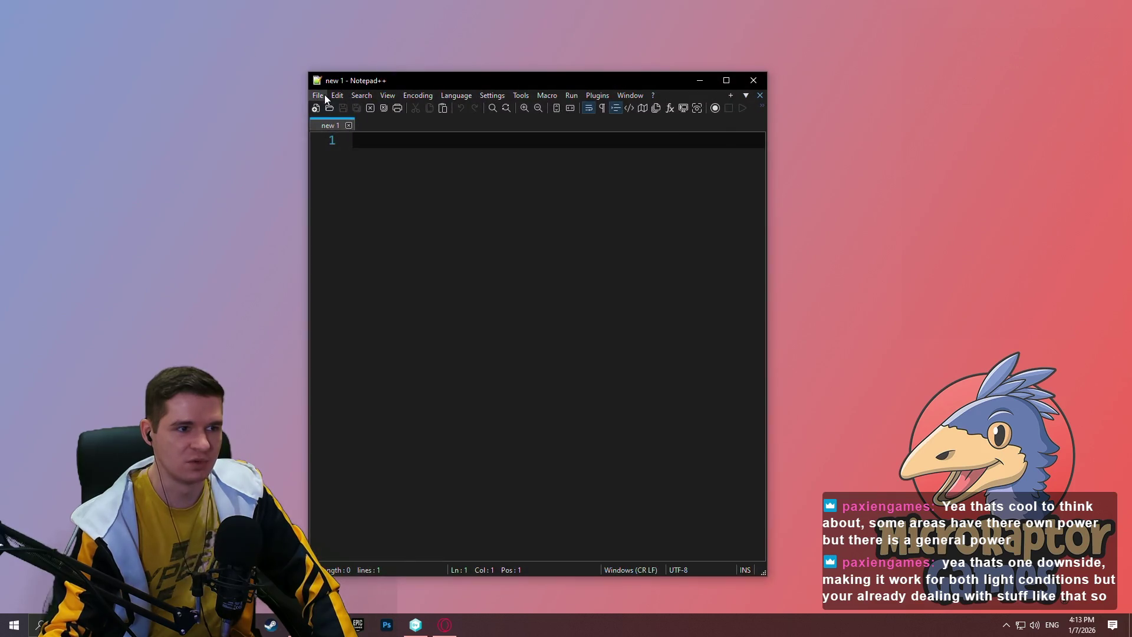
- Open Redlock TODO.txt from Notepad++'s recent files, placing the caret after the last line
{"action": "left_click", "coordinate": [325, 96]}
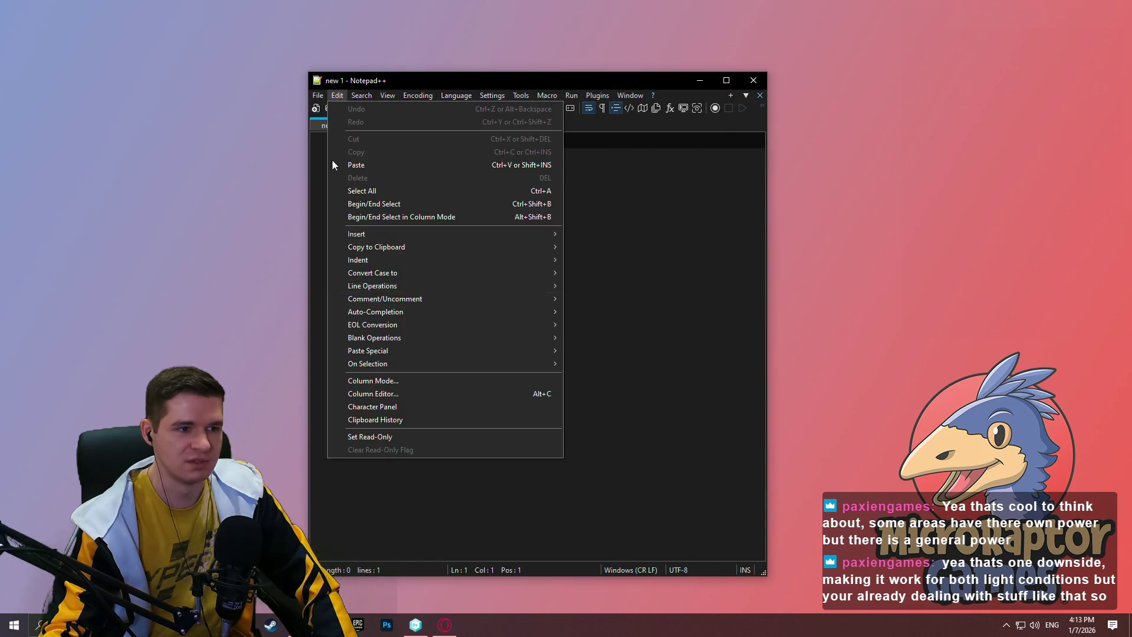
{"action": "left_click", "coordinate": [451, 367]}
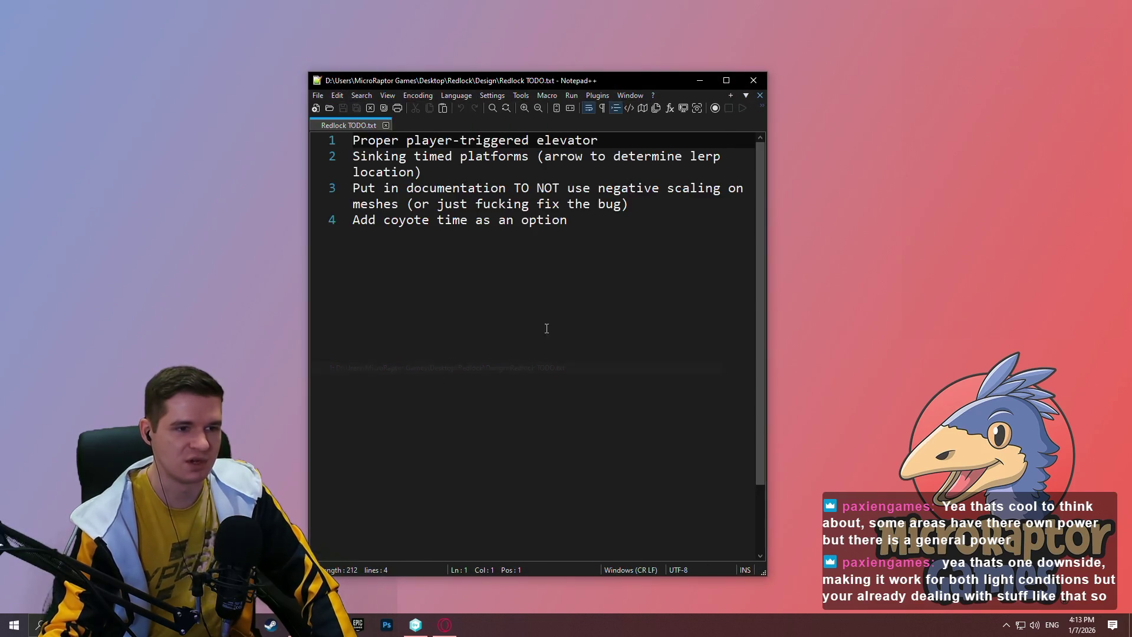
{"action": "left_click", "coordinate": [599, 303]}
- Add a LORE ADDITIONS heading with an indented tungsten walkways note, then save and close
{"action": "key", "text": "Return"}
{"action": "key", "text": "Return"}
{"action": "key", "text": "Return"}
{"action": "type", "text": "LORE ADDITIONS"}
{"action": "key", "text": "Return"}
{"action": "key", "text": "Tab"}
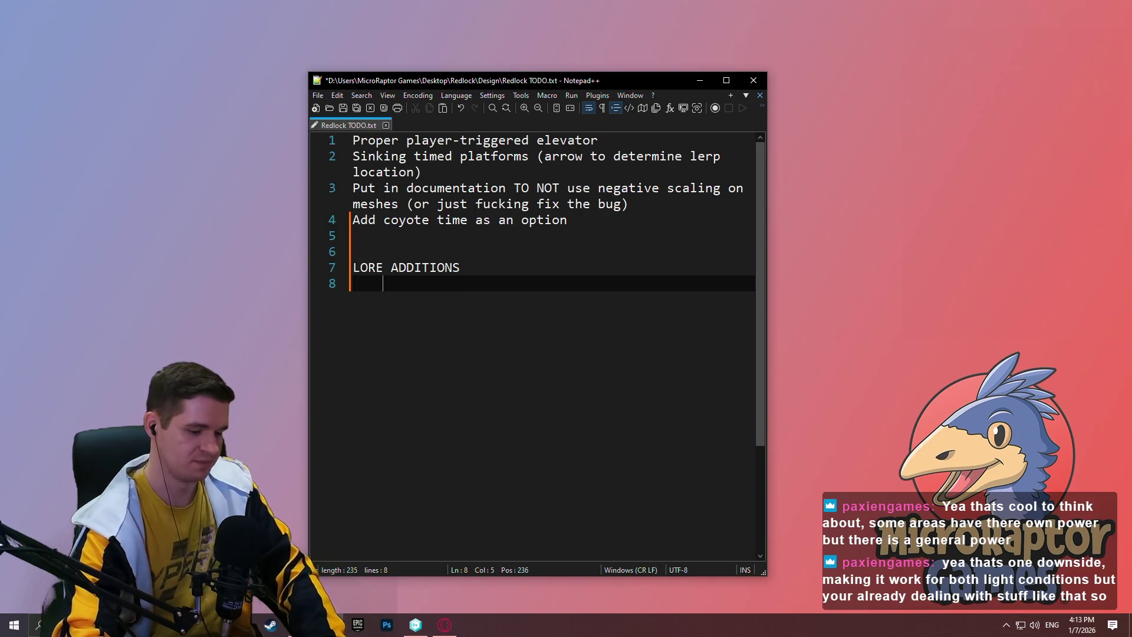
{"action": "type", "text": "Tungsten walkways in level 6 ("}
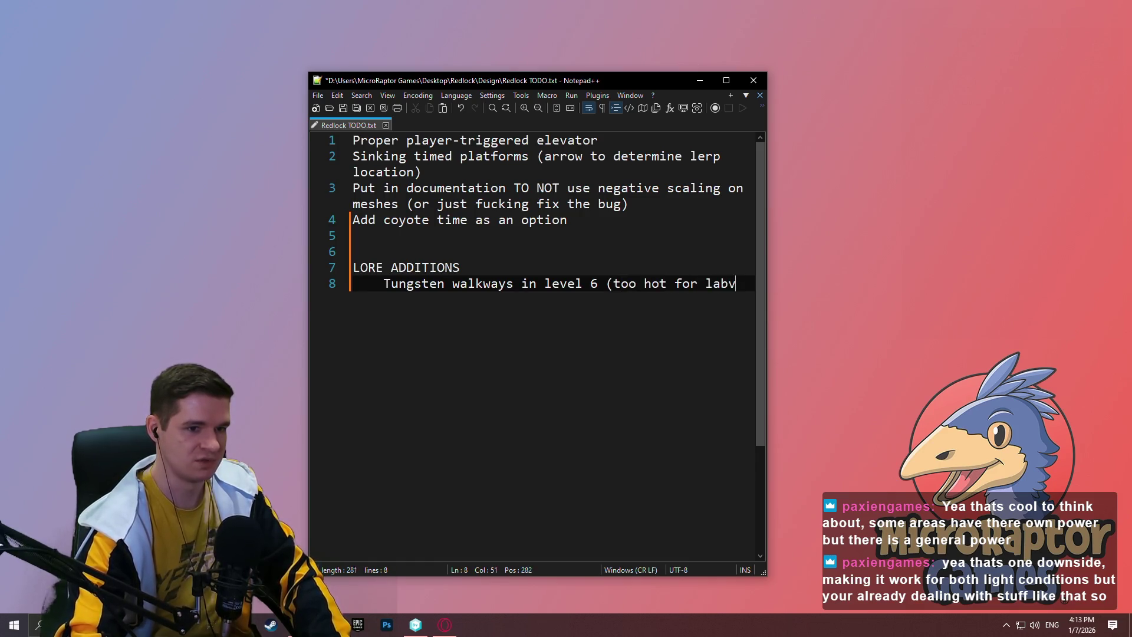
{"action": "type", "text": "to melt,"}
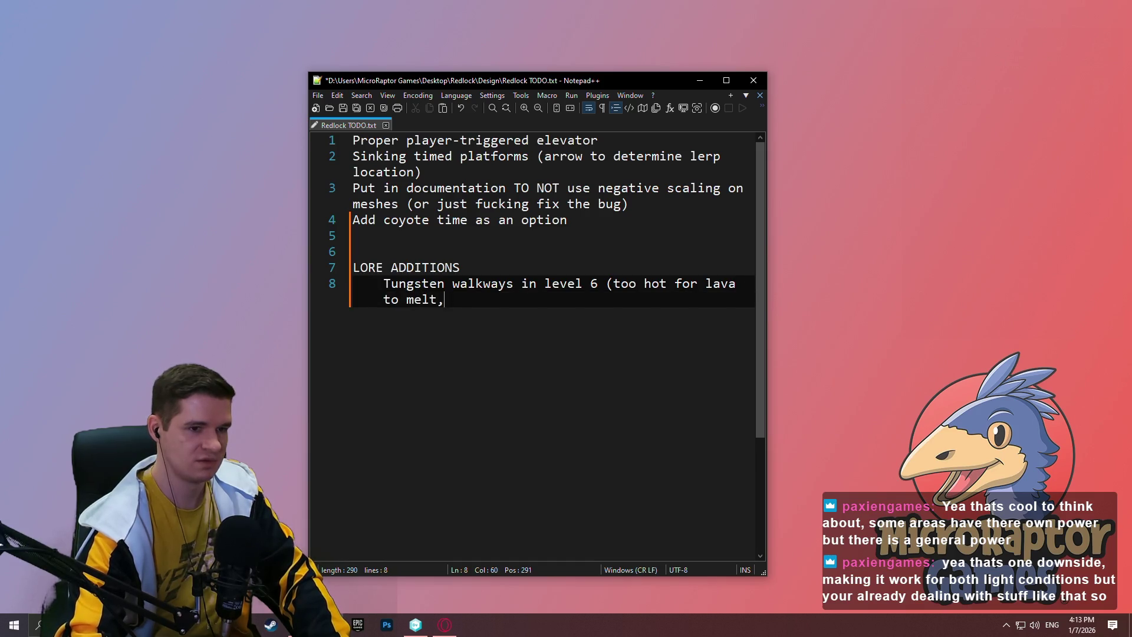
{"action": "key", "text": "BackSpace"}
{"action": "type", "text": ")"}
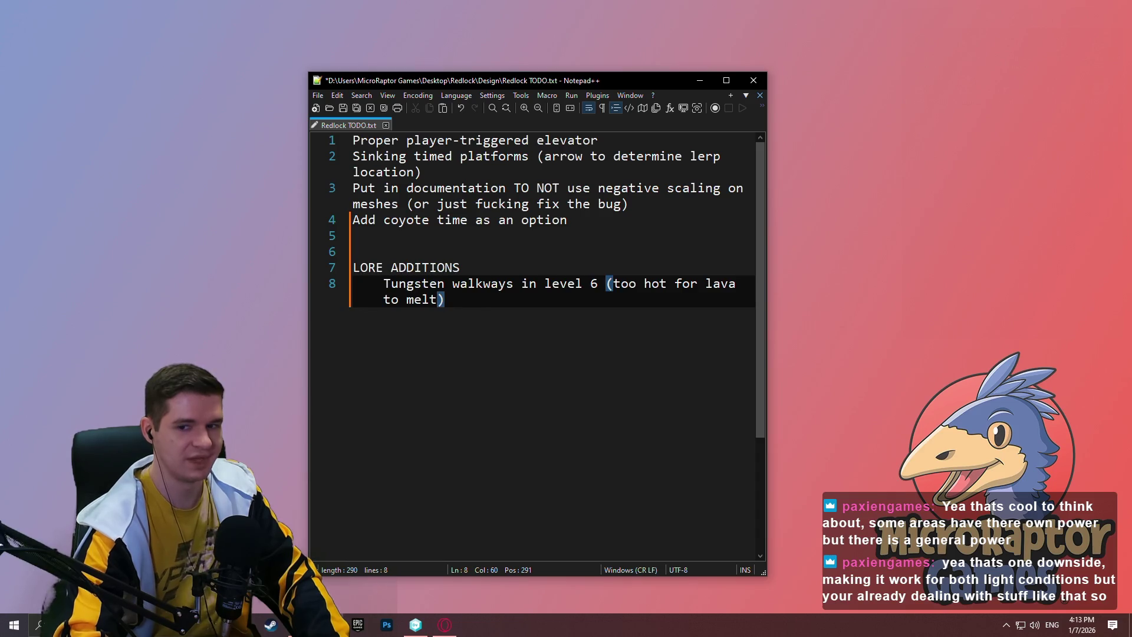
{"action": "key", "text": "ctrl+s"}
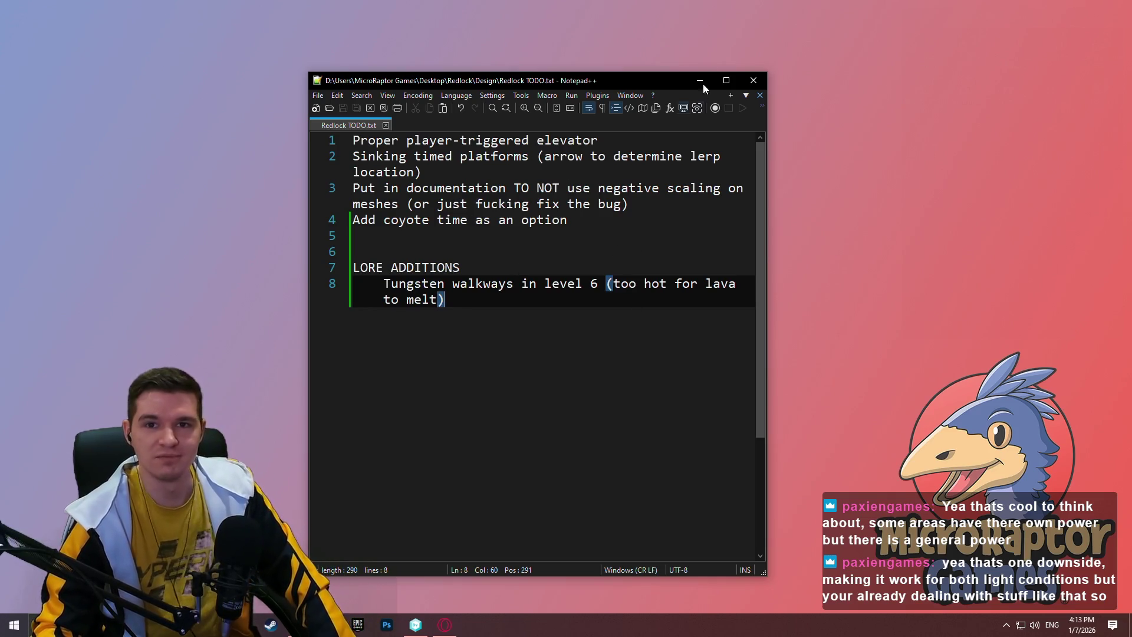
{"action": "left_click", "coordinate": [750, 87]}
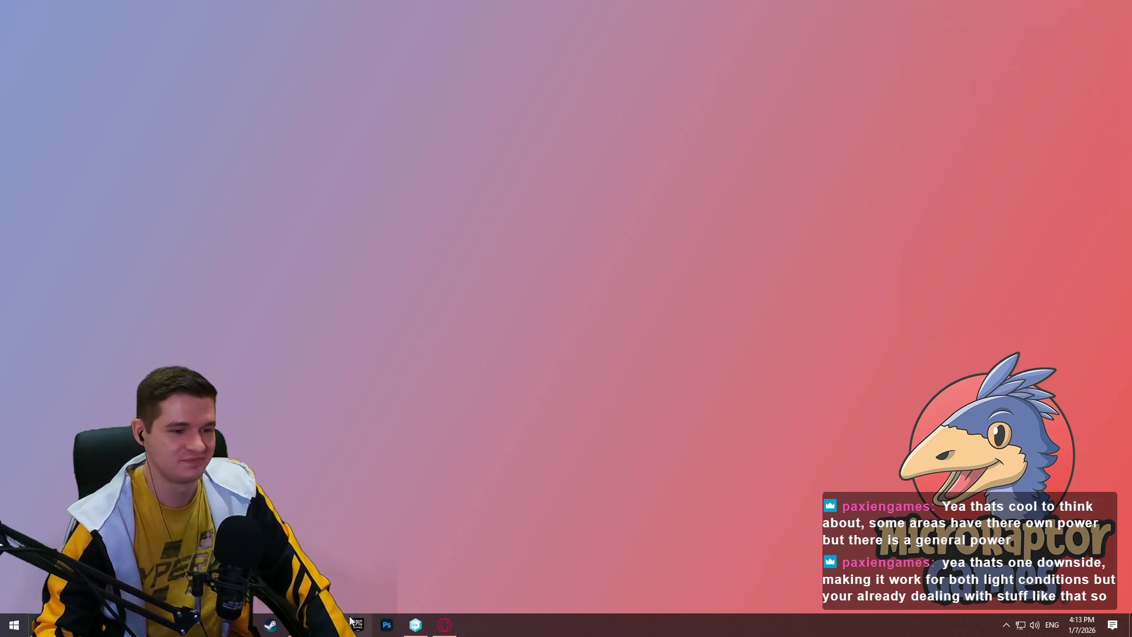